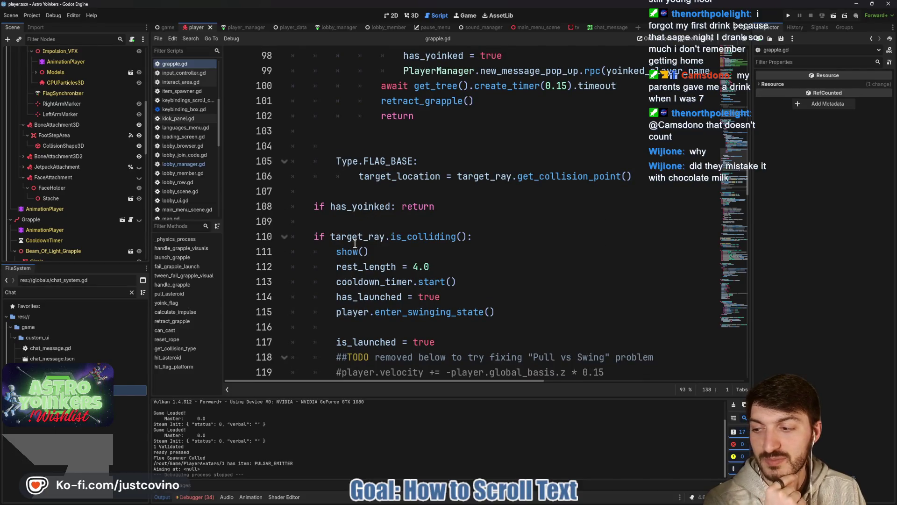
# - Close the get_node documentation popup in the script editor
pyautogui.scroll(7, 355, 251)
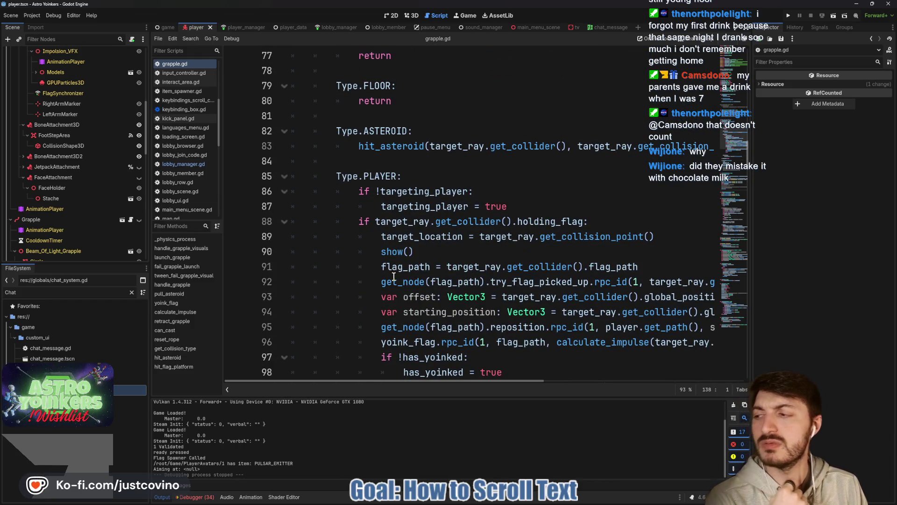
pyautogui.moveTo(394, 277)
pyautogui.click(405, 161)
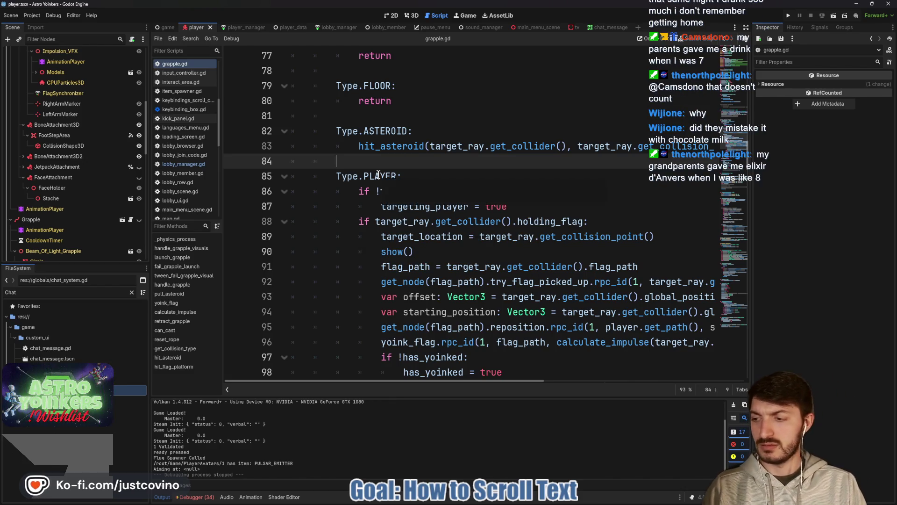
pyautogui.moveTo(381, 175)
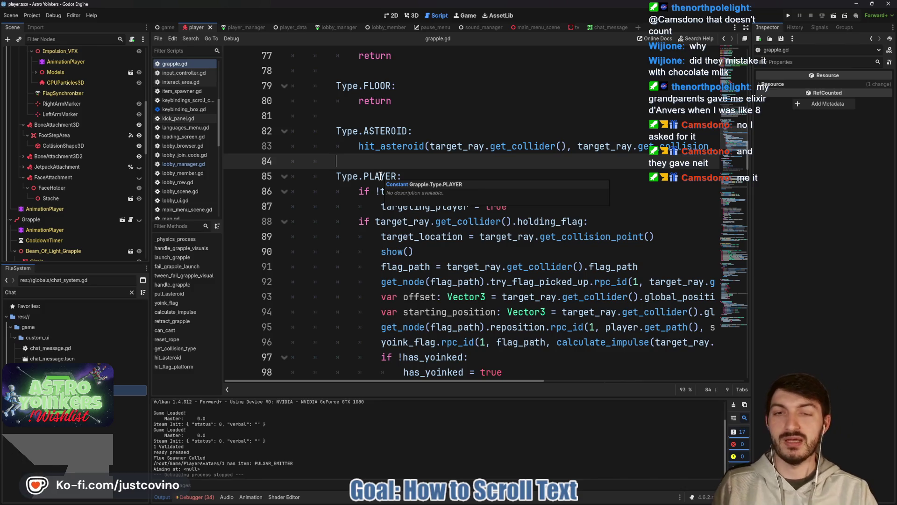
pyautogui.scroll(2, 349, 192)
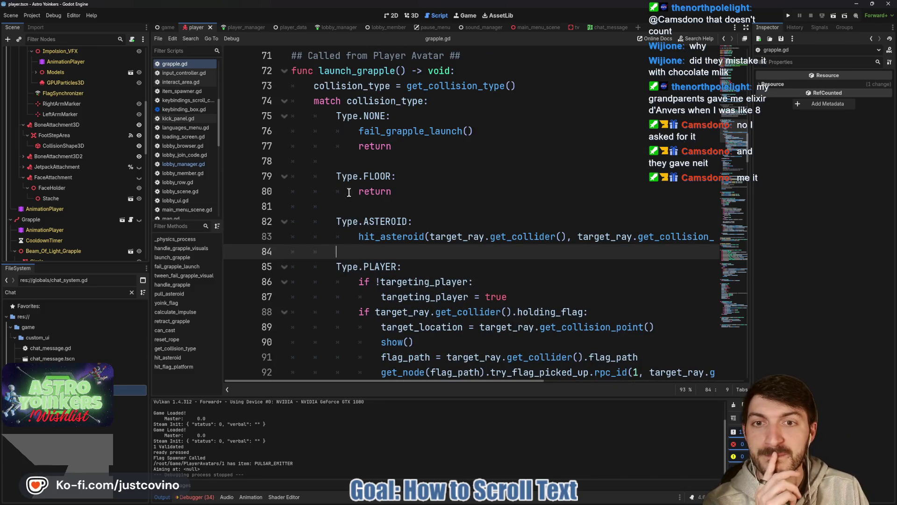
pyautogui.scroll(14, 404, 206)
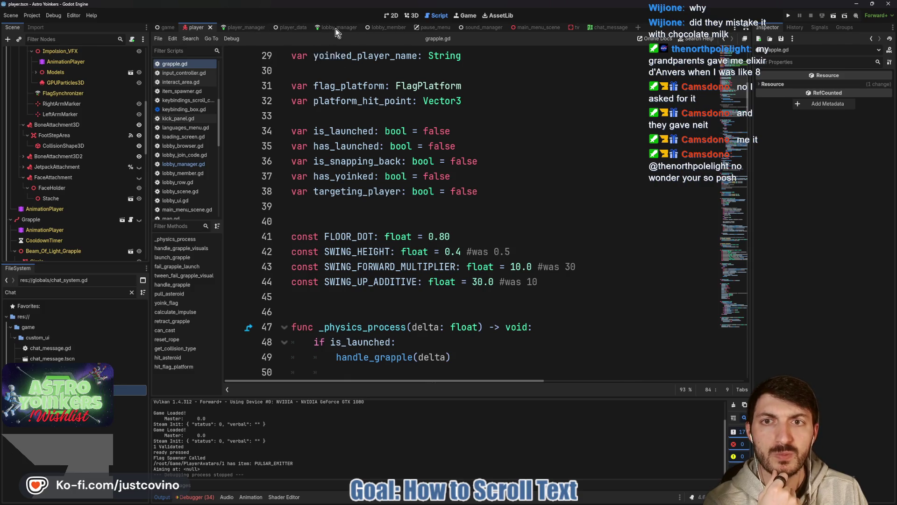
# - Filter the FileSystem for 'lobby browser' and open lobby_browser.tscn
pyautogui.click(61, 288)
pyautogui.press('BackSpace')
pyautogui.press('BackSpace')
pyautogui.press('BackSpace')
pyautogui.write('l')
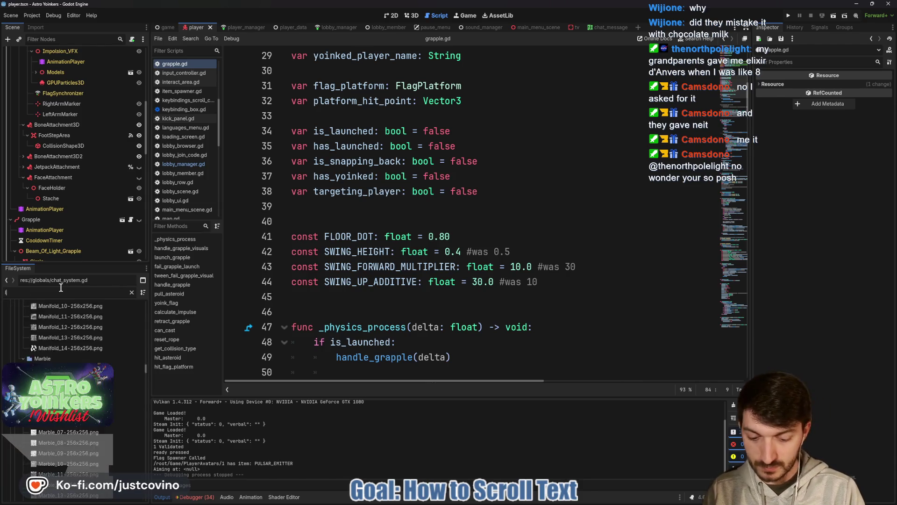
pyautogui.write('obby brow')
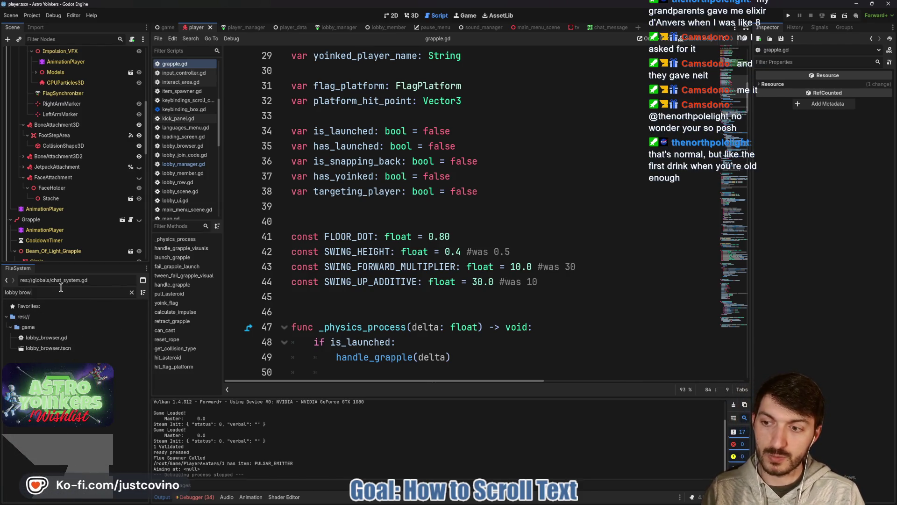
pyautogui.write('ser')
pyautogui.doubleClick(85, 348)
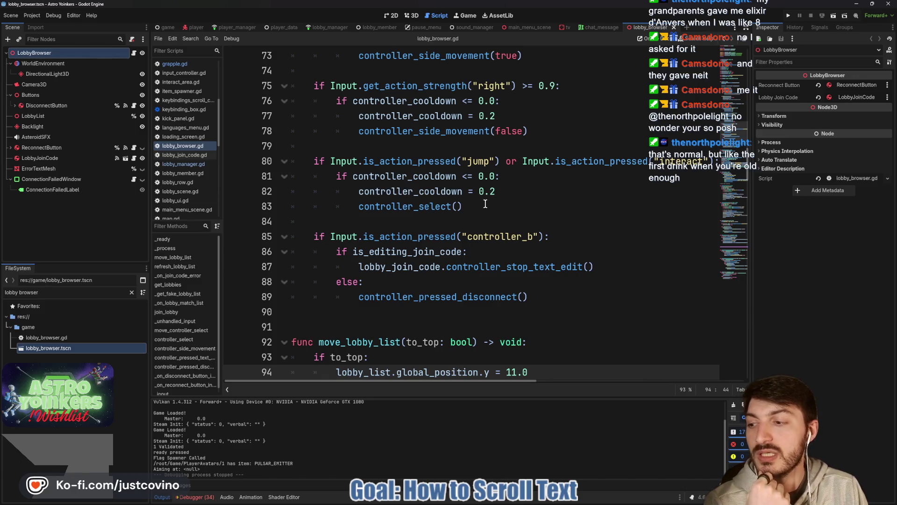
# - Browse lobby_browser.gd around the blank lines 91 and 99
pyautogui.scroll(2, 485, 204)
pyautogui.scroll(-3, 463, 211)
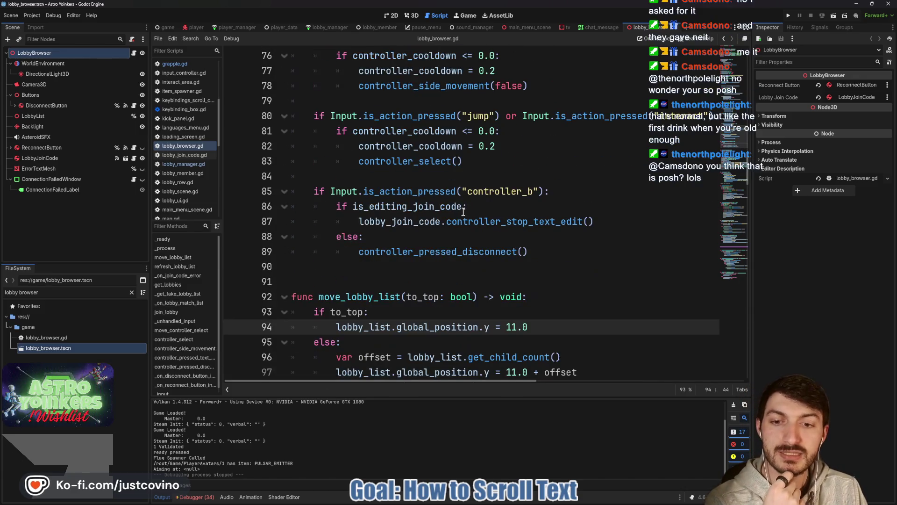
pyautogui.click(329, 285)
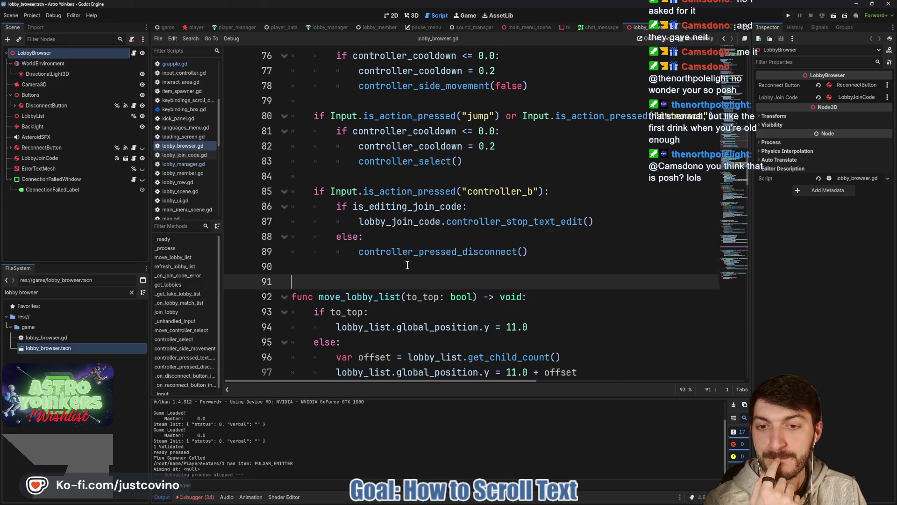
pyautogui.scroll(-3, 407, 265)
pyautogui.click(404, 261)
pyautogui.click(393, 255)
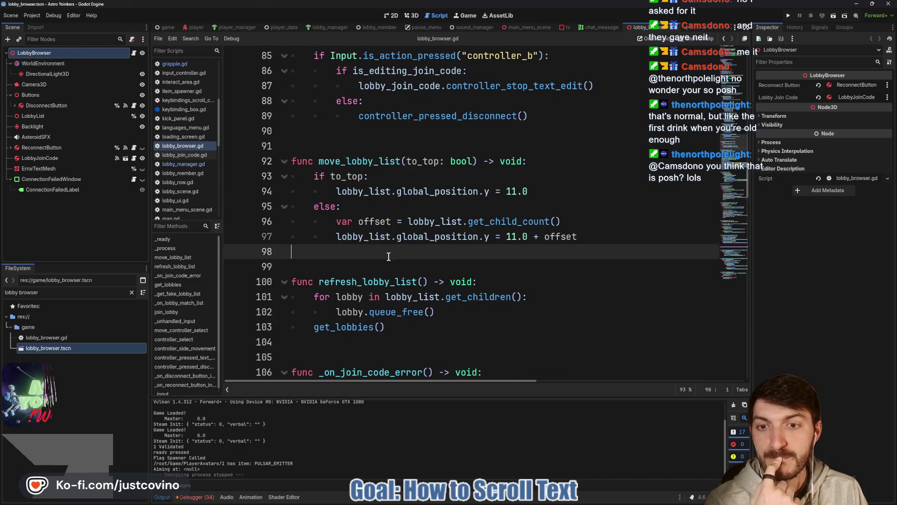
pyautogui.click(388, 265)
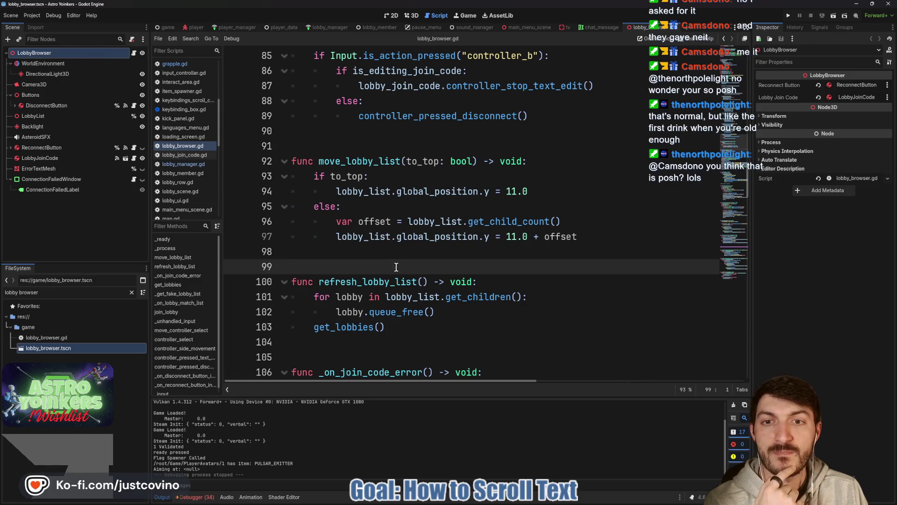
pyautogui.scroll(2, 396, 267)
pyautogui.scroll(3, 368, 250)
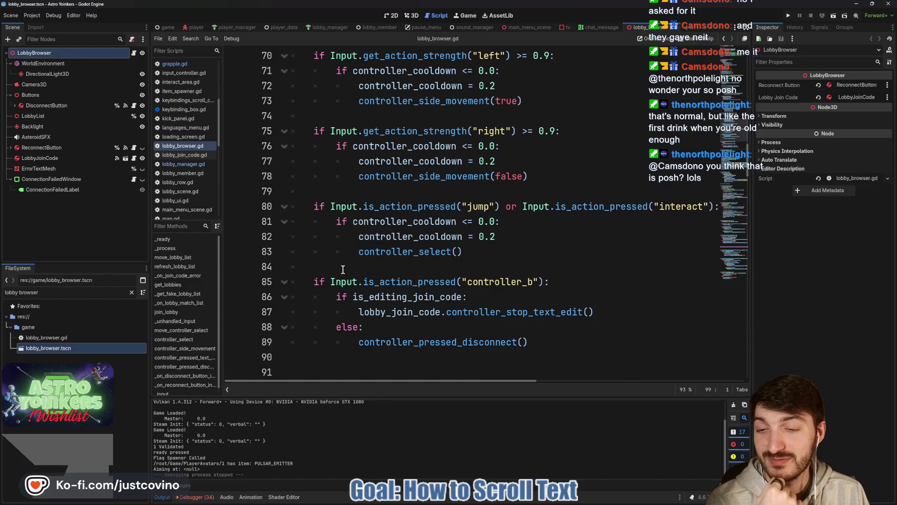
# - Review the input-handling code near lines 70–73, then show the scene in 3D
pyautogui.click(343, 191)
pyautogui.scroll(3, 357, 260)
pyautogui.click(359, 237)
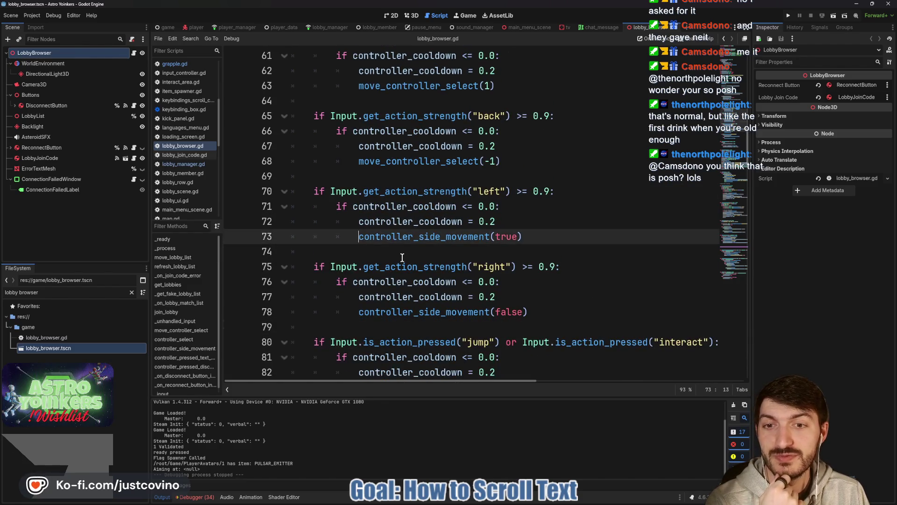
pyautogui.click(402, 258)
pyautogui.click(413, 192)
pyautogui.scroll(5, 410, 265)
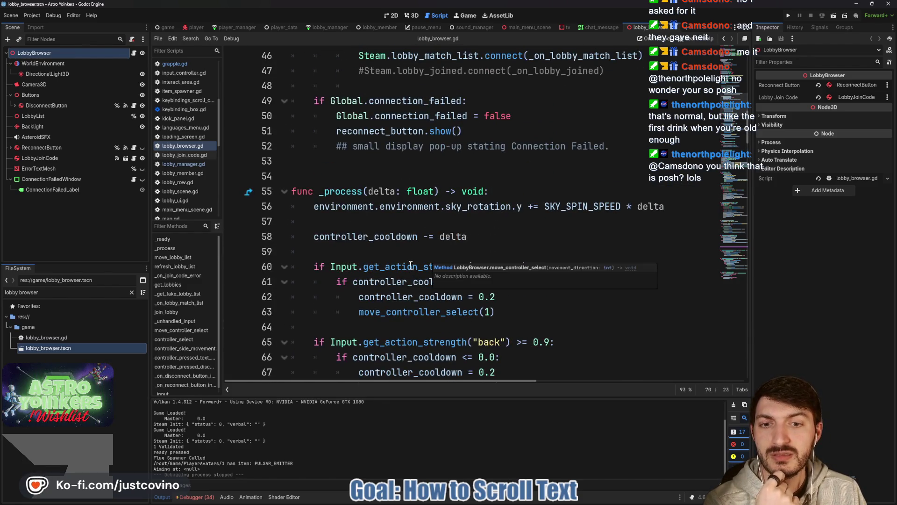
pyautogui.scroll(-12, 383, 247)
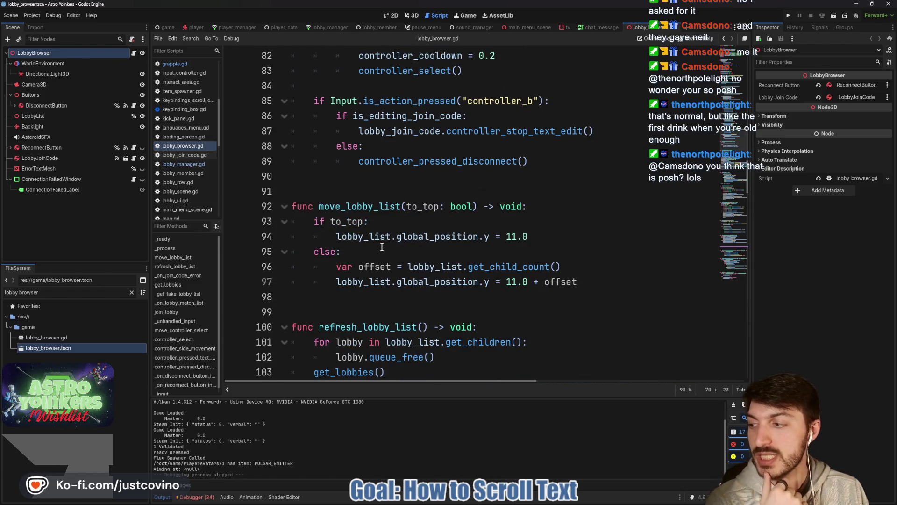
pyautogui.scroll(-1, 382, 247)
pyautogui.click(382, 262)
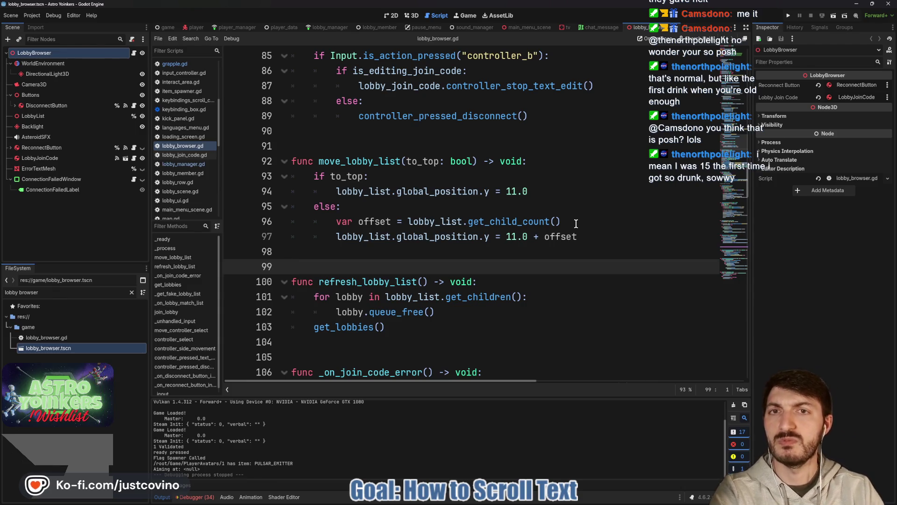
pyautogui.click(392, 15)
pyautogui.click(410, 16)
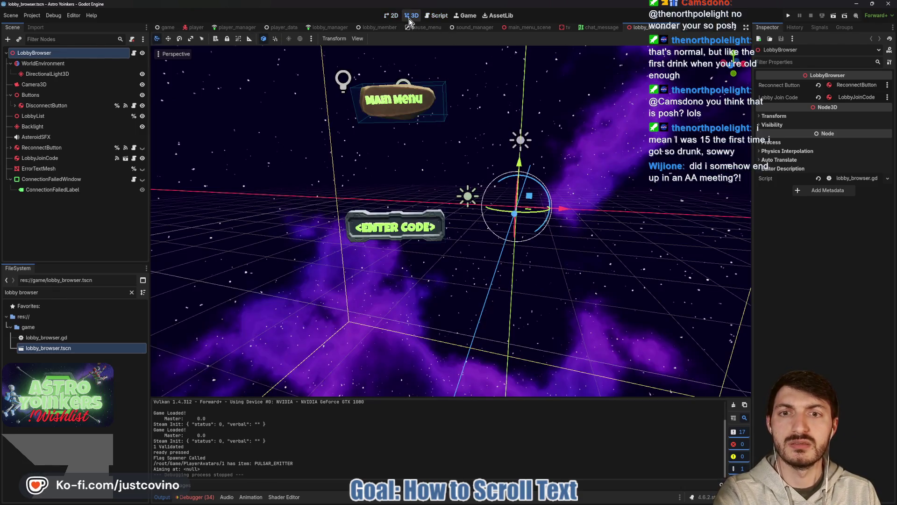
# - Change the file filter to 'lobby_row' and open lobby_row.tscn
pyautogui.moveTo(39, 292); pyautogui.dragTo(28, 288)
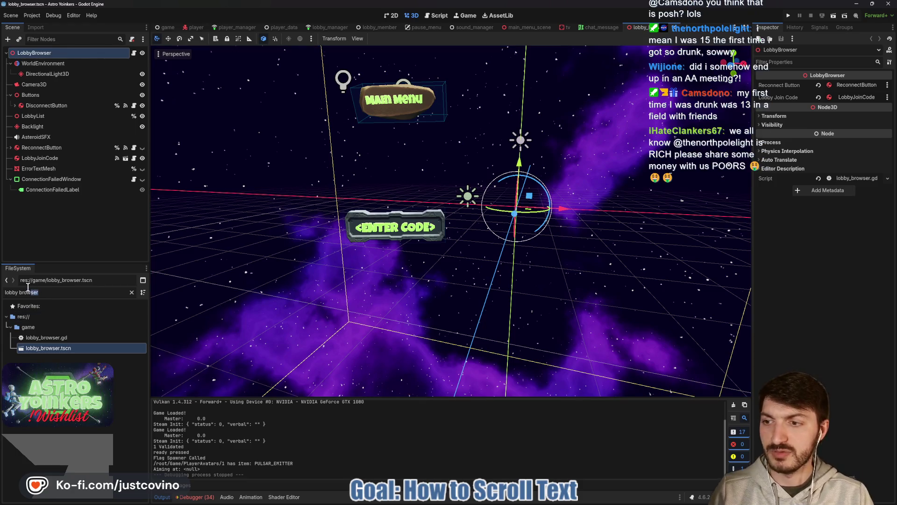
pyautogui.press('BackSpace')
pyautogui.press('BackSpace')
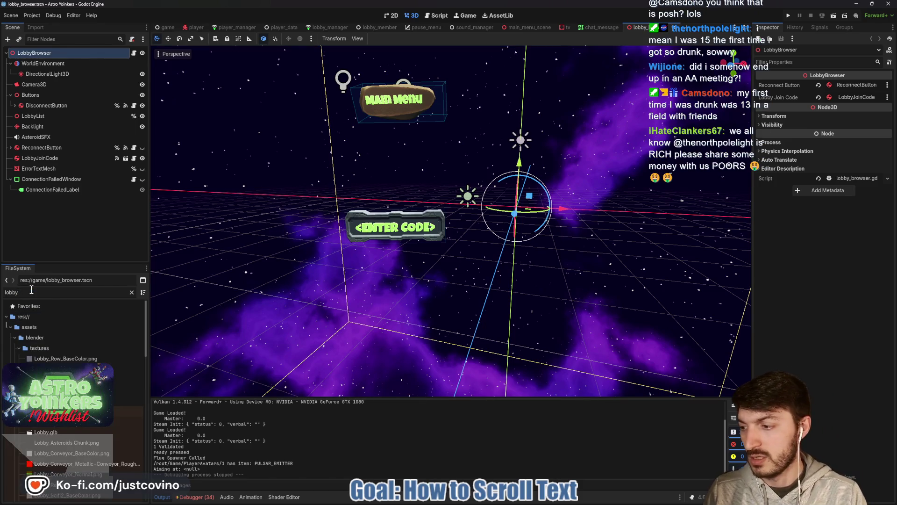
pyautogui.write('_row')
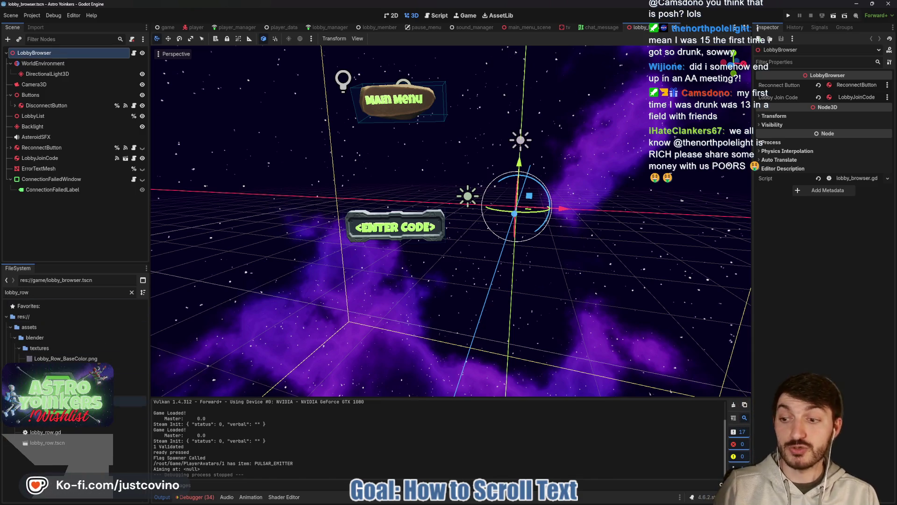
pyautogui.doubleClick(89, 443)
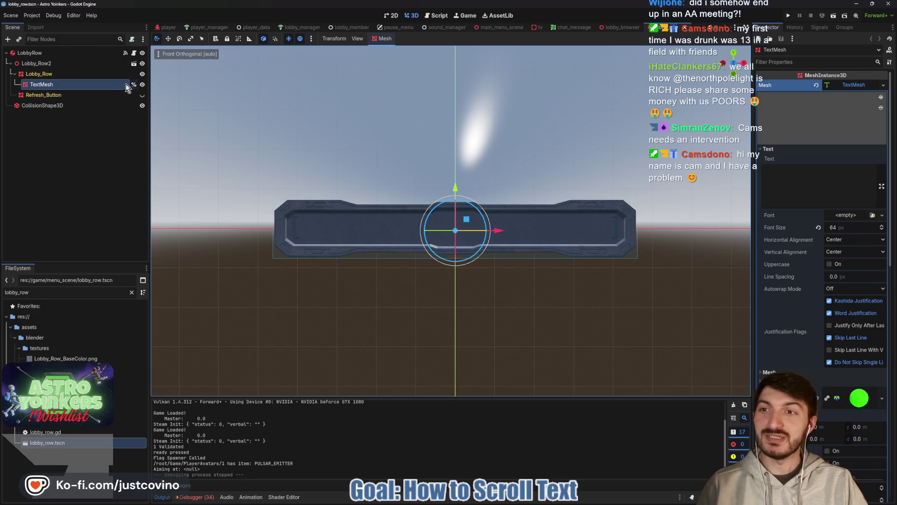
pyautogui.click(133, 53)
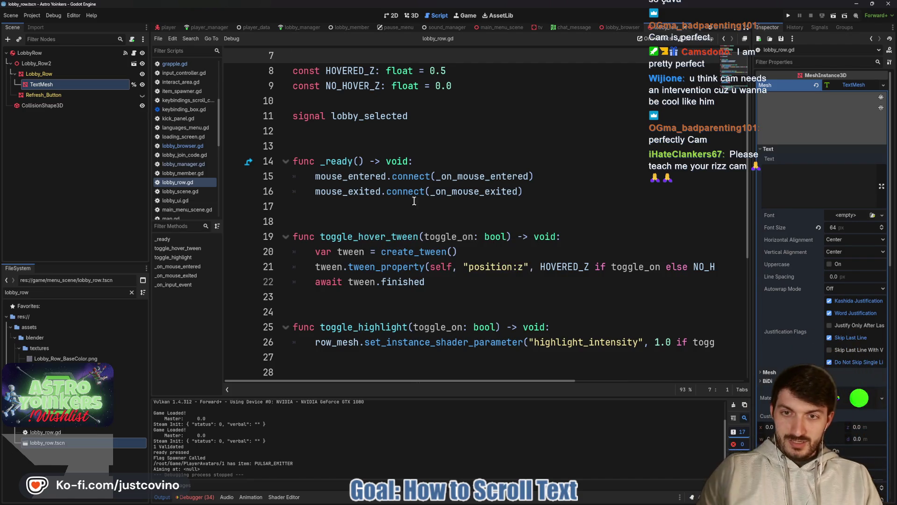
pyautogui.click(355, 147)
pyautogui.click(413, 17)
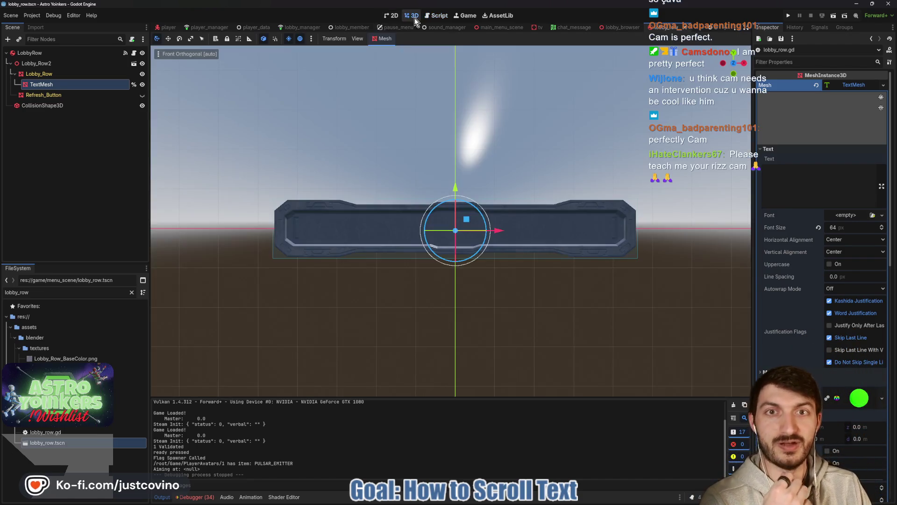
pyautogui.click(800, 187)
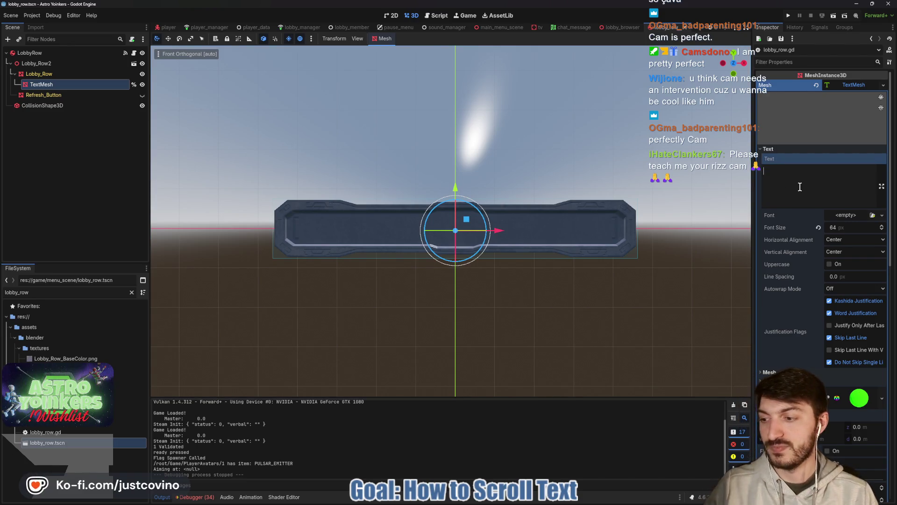
# - Replace the test text with a host's 'Lobby - 2 Players' title, lengthening the username suffix
pyautogui.write('sdafasdf')
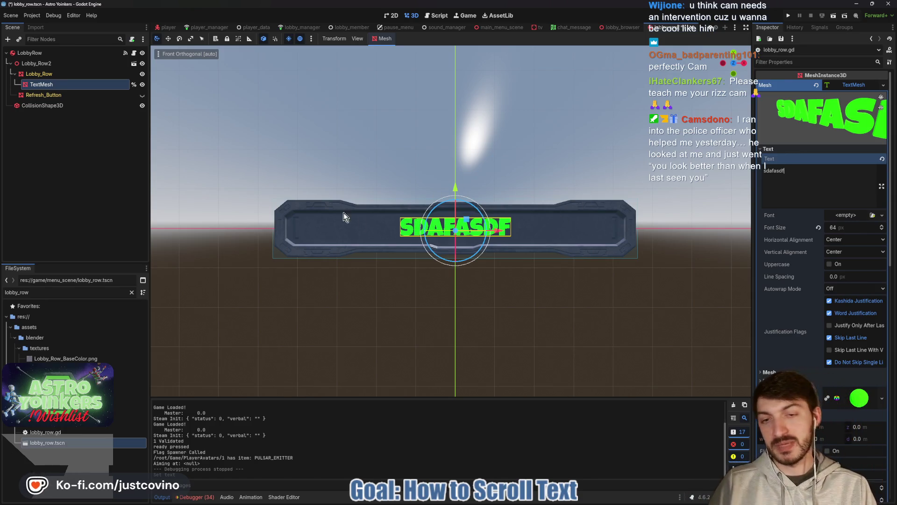
pyautogui.press('BackSpace')
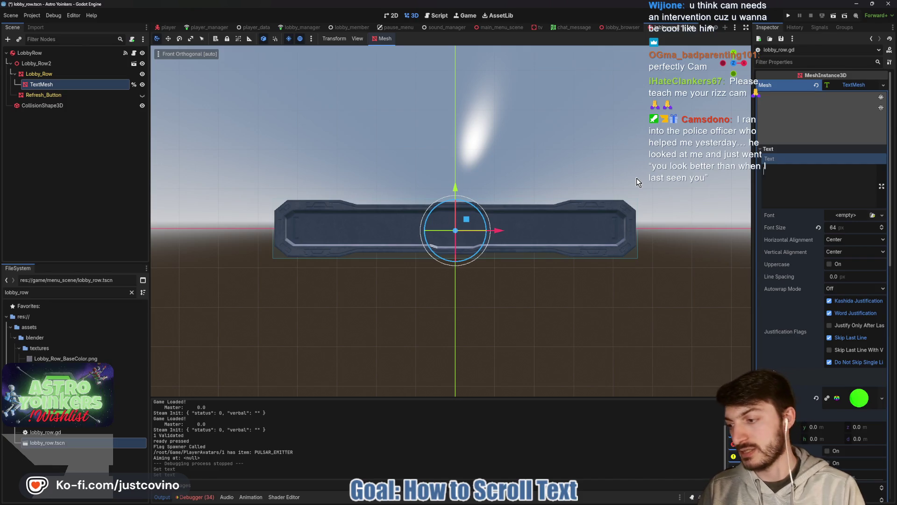
pyautogui.write('Og')
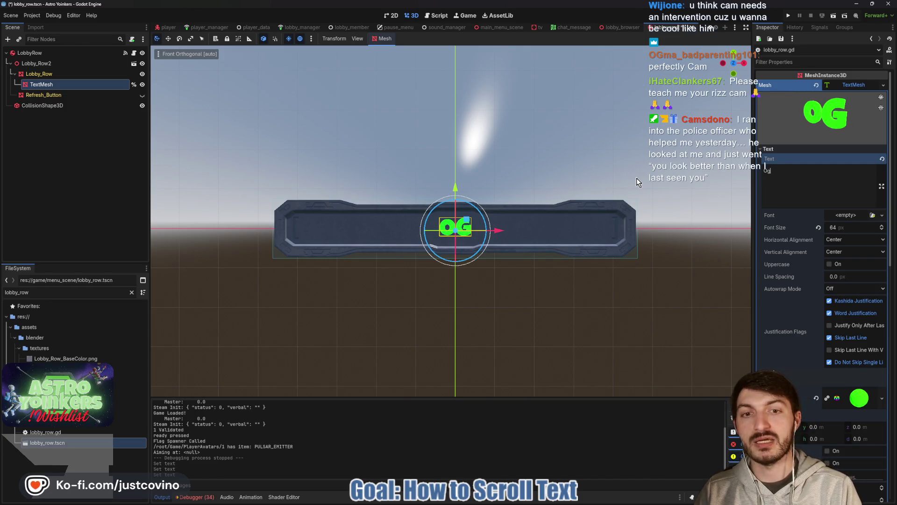
pyautogui.write("ma's Lobby")
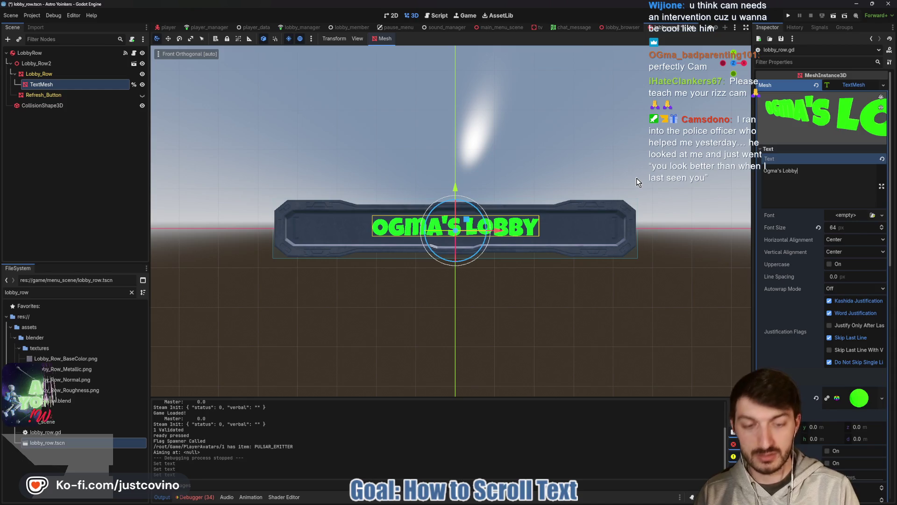
pyautogui.write(' - 2 Players')
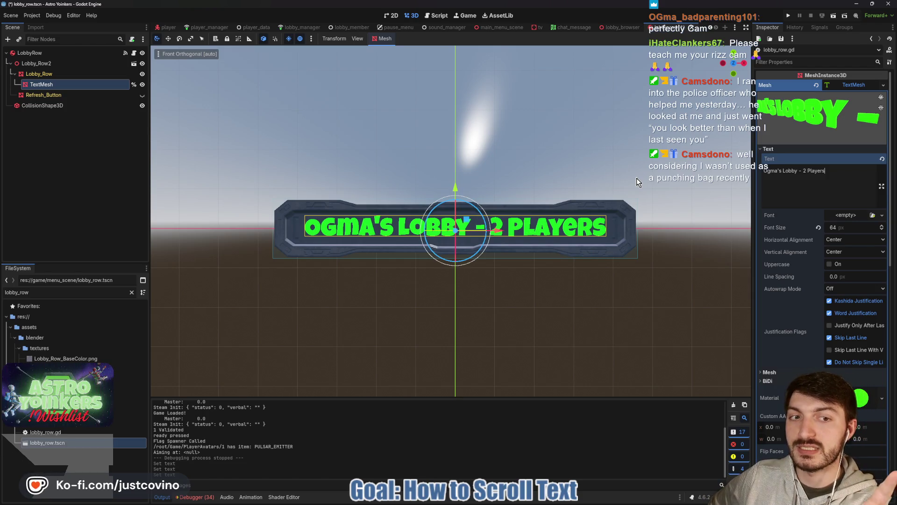
pyautogui.click(777, 171)
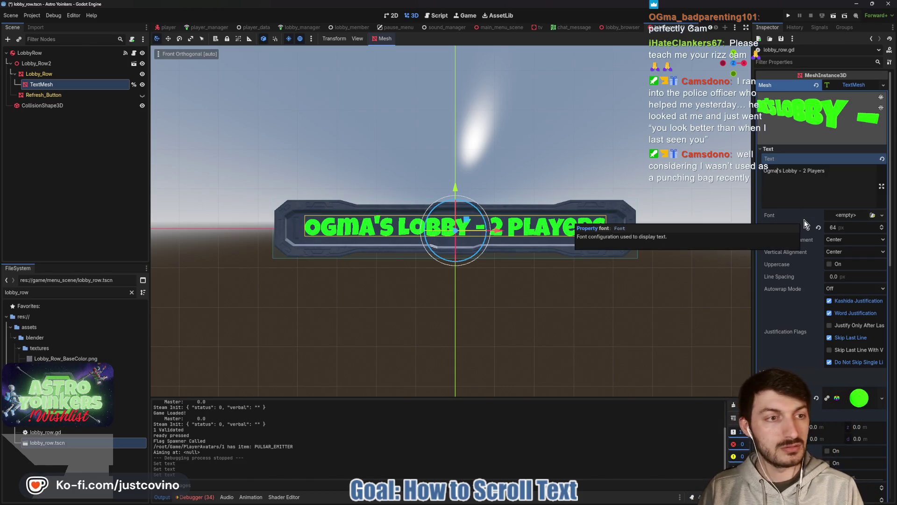
pyautogui.write('_')
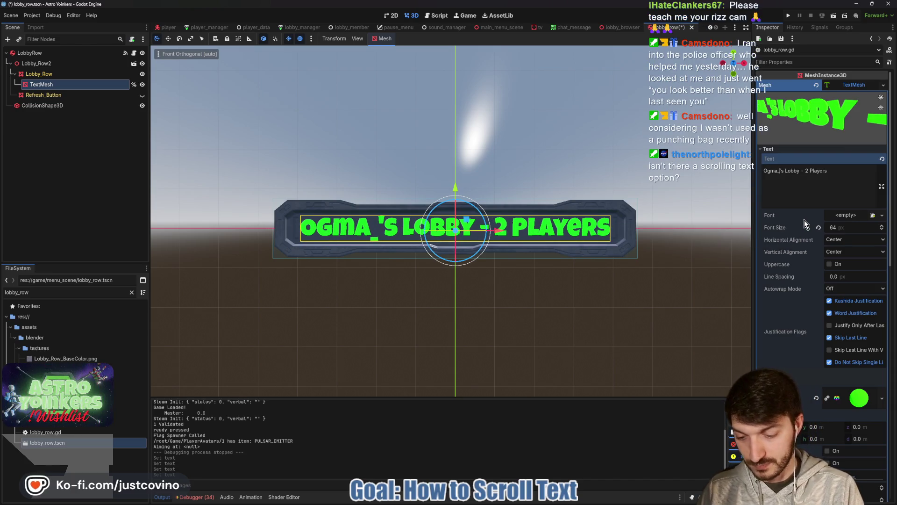
pyautogui.write('badparenti')
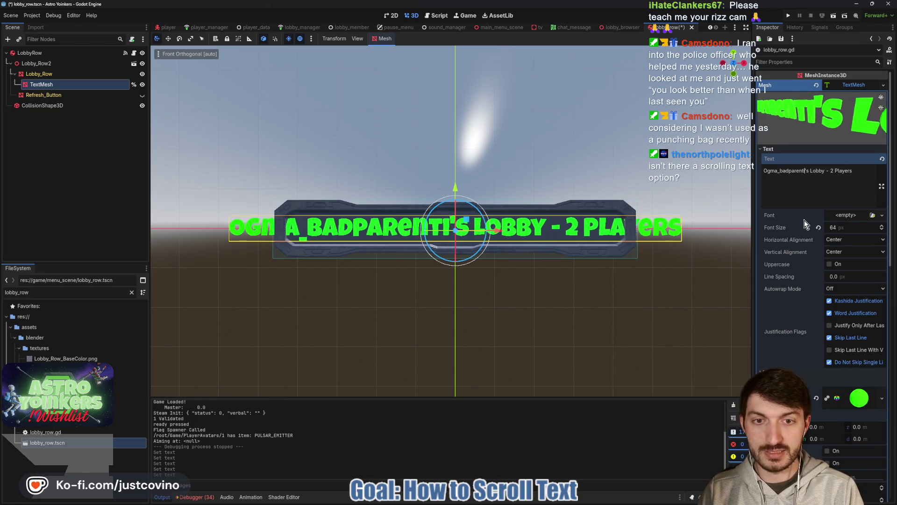
pyautogui.write('ng10')
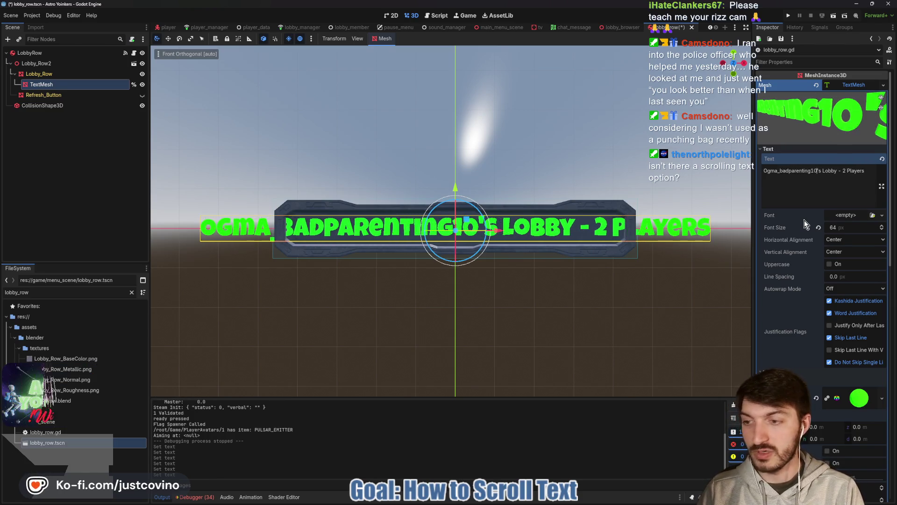
pyautogui.write('1')
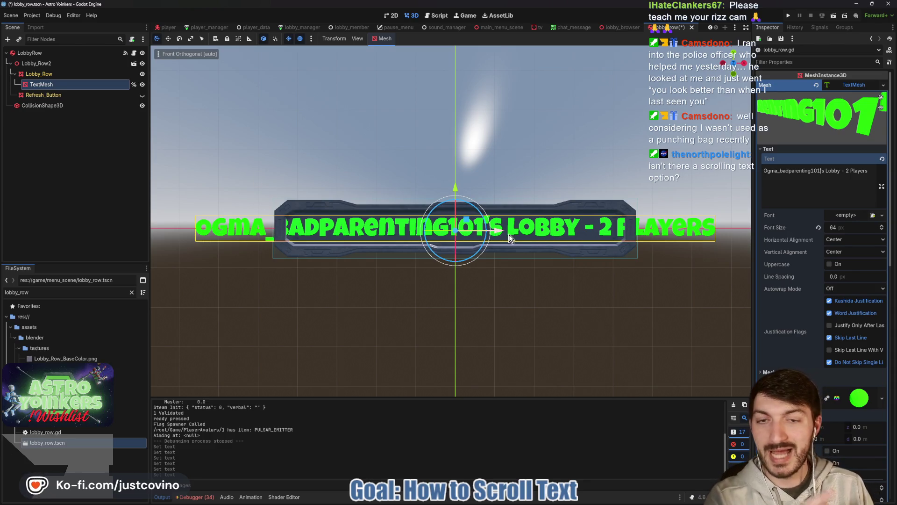
pyautogui.moveTo(499, 231)
pyautogui.mouseDown()
pyautogui.moveTo(594, 240)
pyautogui.moveTo(405, 235)
pyautogui.mouseUp()
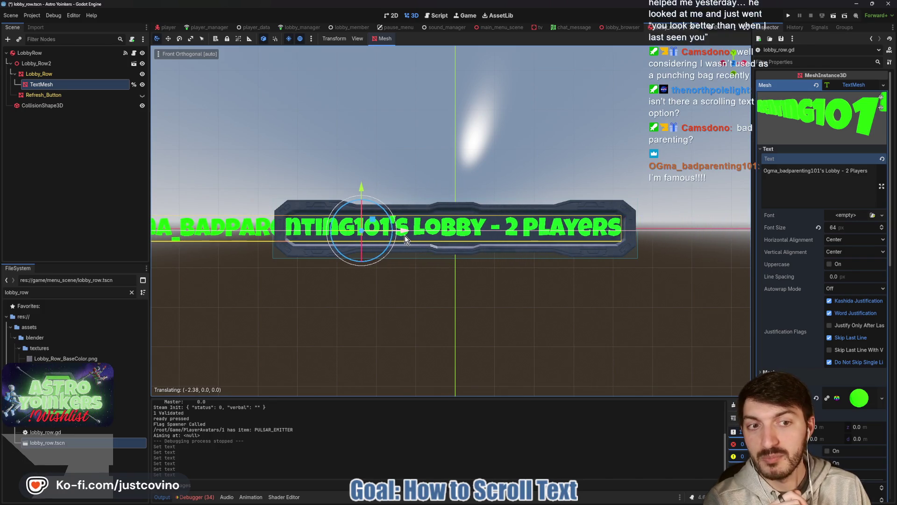
pyautogui.rightClick(405, 235)
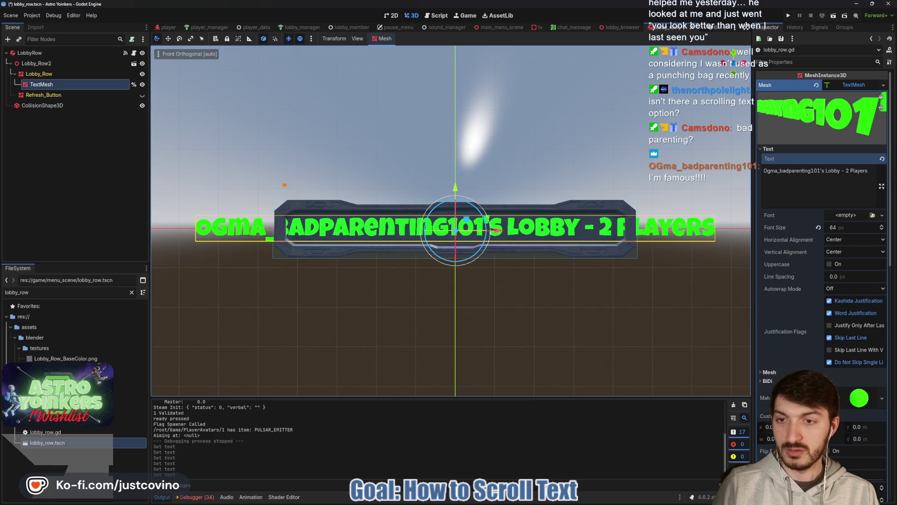
pyautogui.moveTo(655, 197); pyautogui.dragTo(670, 208)
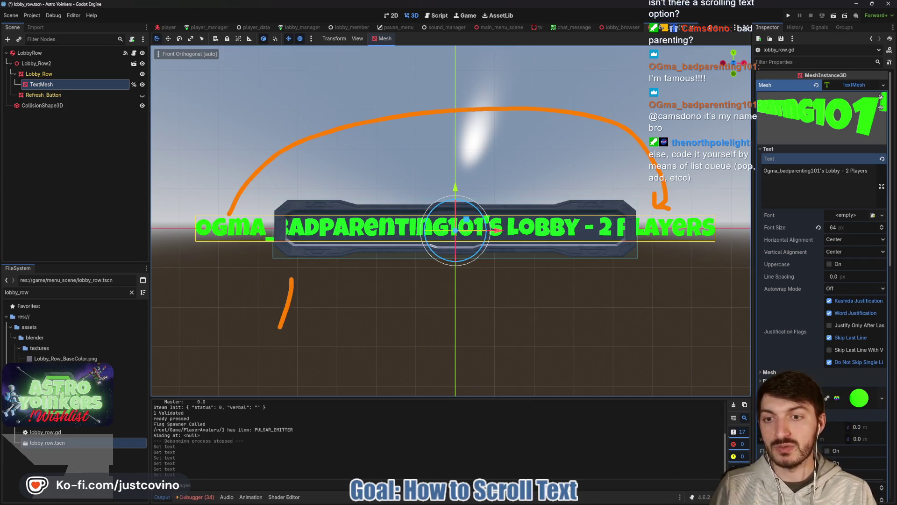
pyautogui.moveTo(279, 327); pyautogui.dragTo(558, 354)
pyautogui.hotkey('ctrl', 'z')
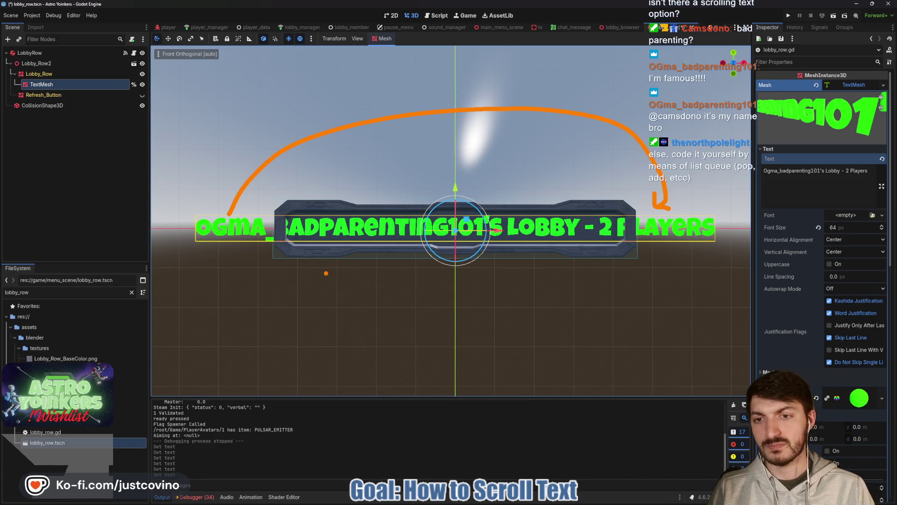
pyautogui.moveTo(327, 274); pyautogui.dragTo(314, 357)
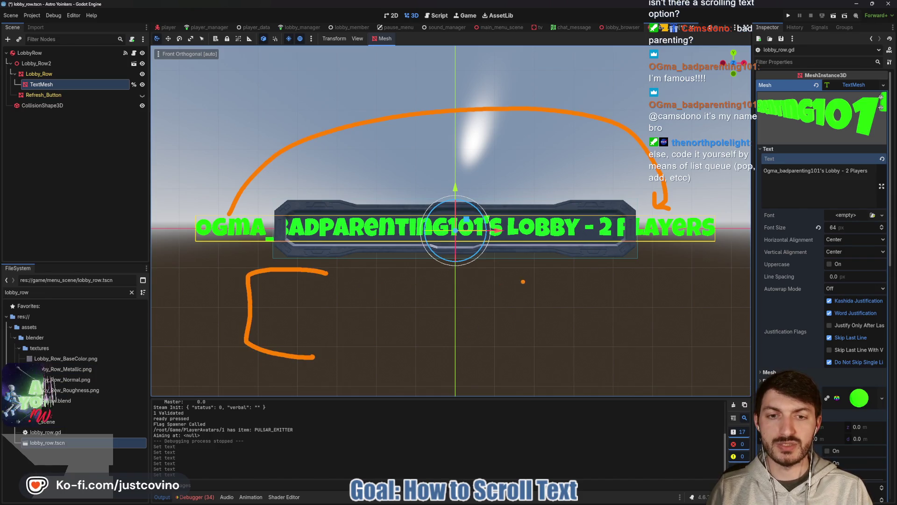
pyautogui.moveTo(486, 273)
pyautogui.mouseDown()
pyautogui.moveTo(568, 353)
pyautogui.moveTo(504, 358)
pyautogui.mouseUp()
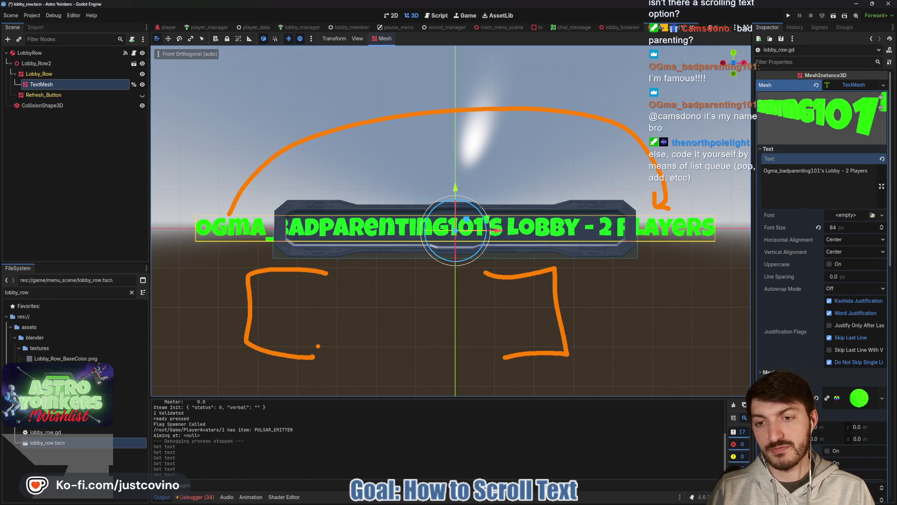
pyautogui.moveTo(346, 424)
pyautogui.mouseDown()
pyautogui.moveTo(432, 441)
pyautogui.moveTo(600, 367)
pyautogui.moveTo(624, 376)
pyautogui.mouseUp()
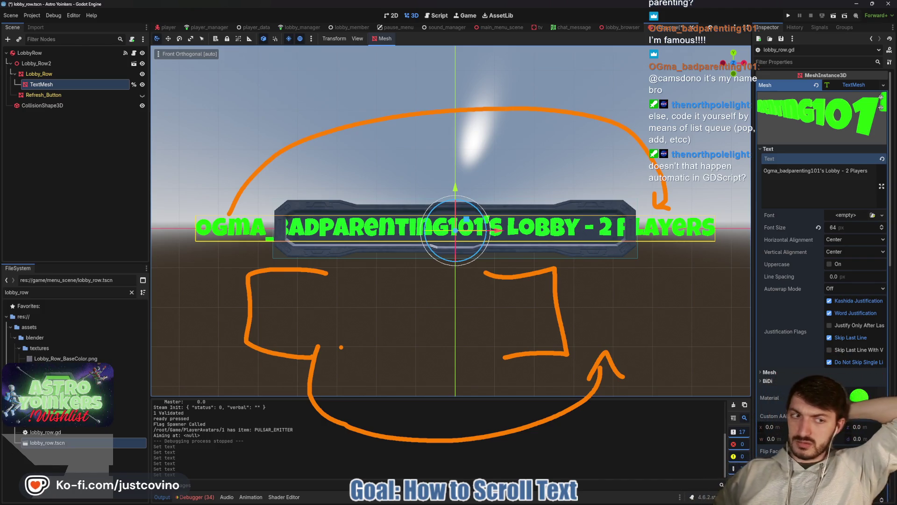
pyautogui.press('Escape')
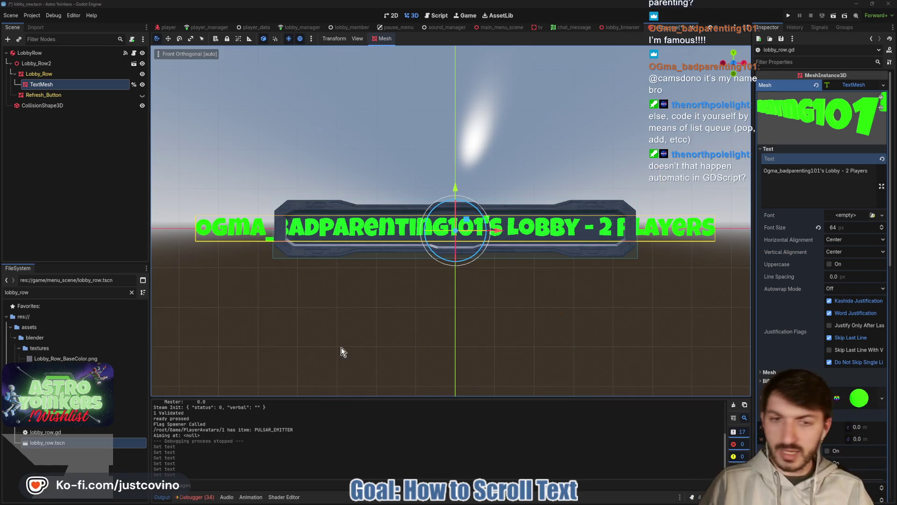
pyautogui.click(833, 290)
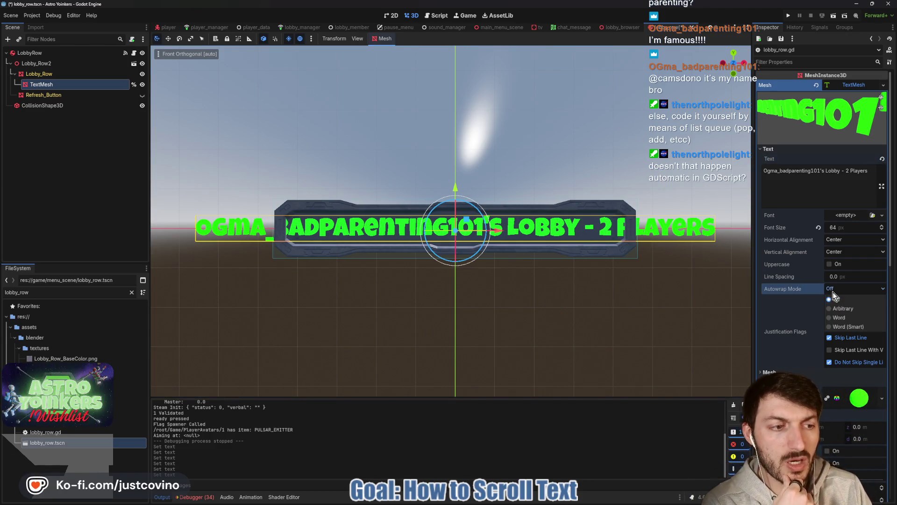
pyautogui.click(856, 318)
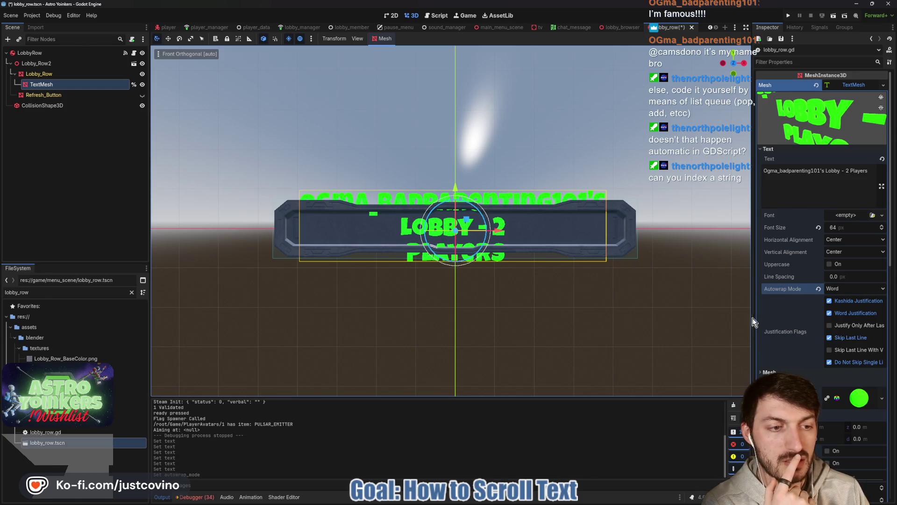
pyautogui.moveTo(754, 321); pyautogui.dragTo(652, 319)
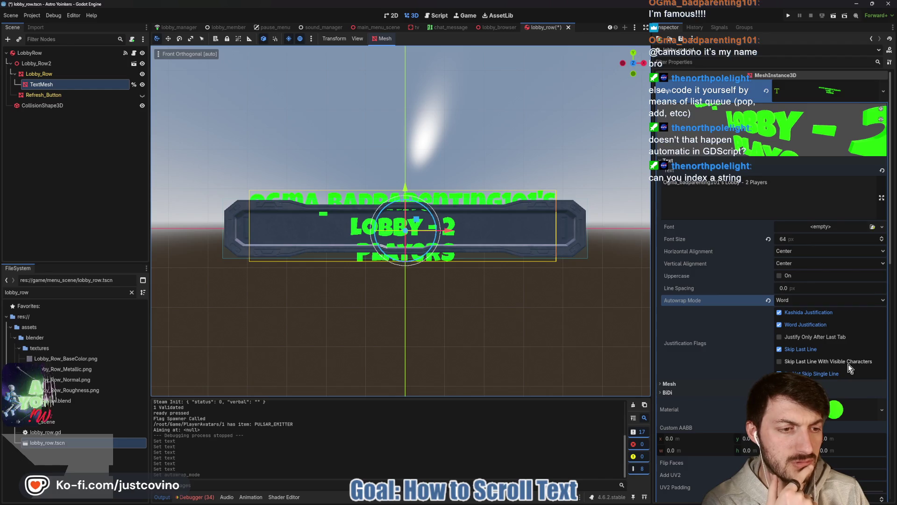
pyautogui.click(779, 362)
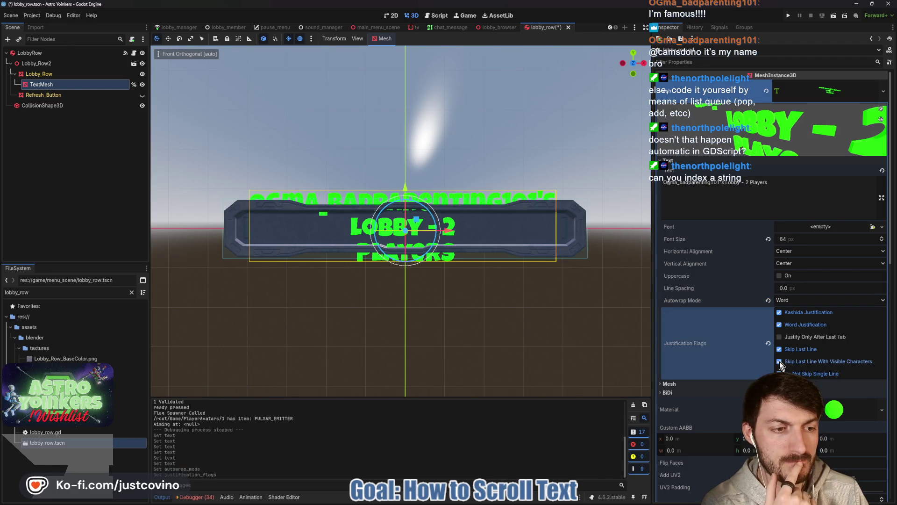
pyautogui.click(780, 339)
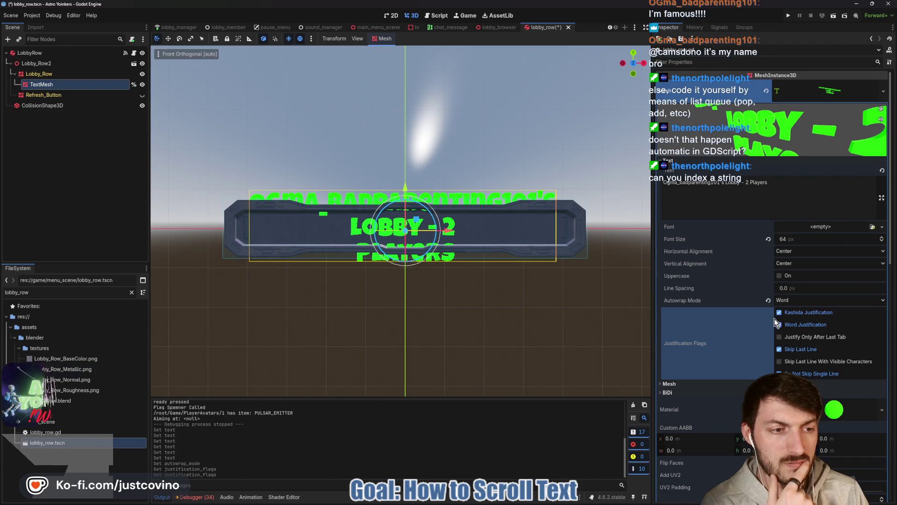
pyautogui.click(669, 383)
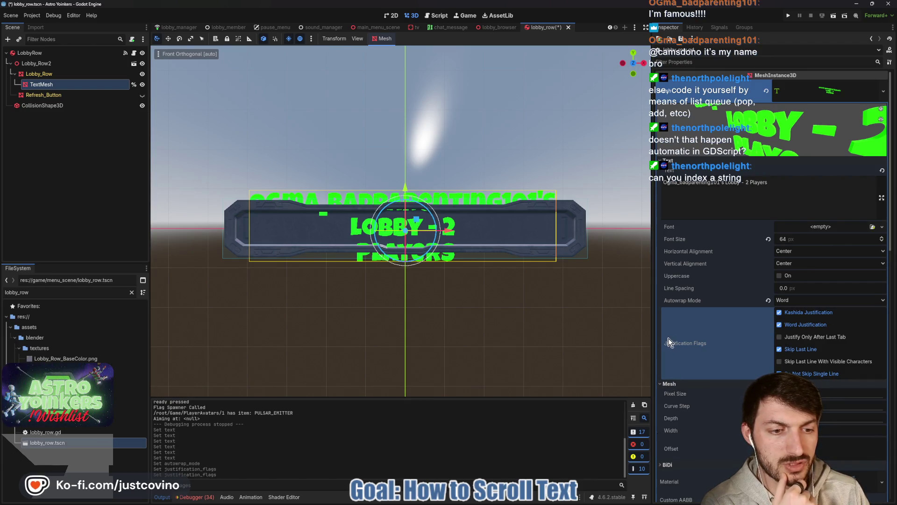
pyautogui.scroll(-4, 694, 338)
pyautogui.scroll(4, 684, 295)
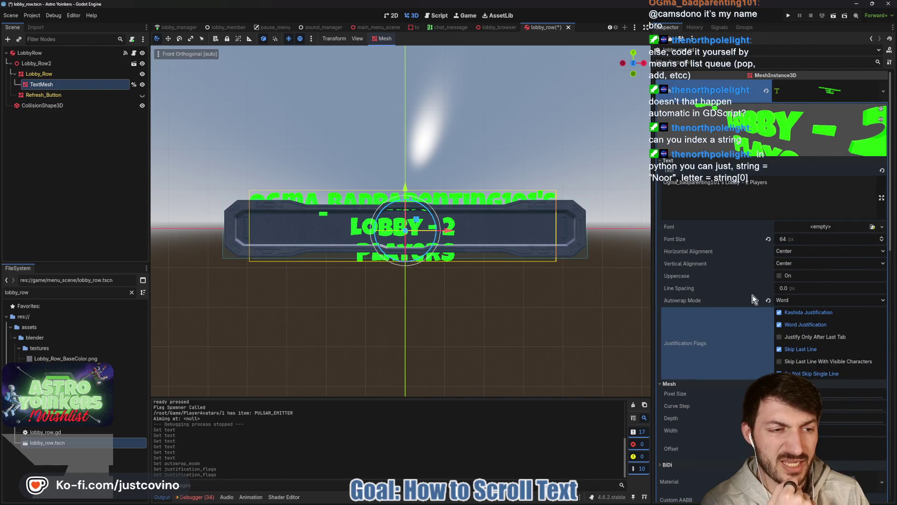
pyautogui.click(769, 301)
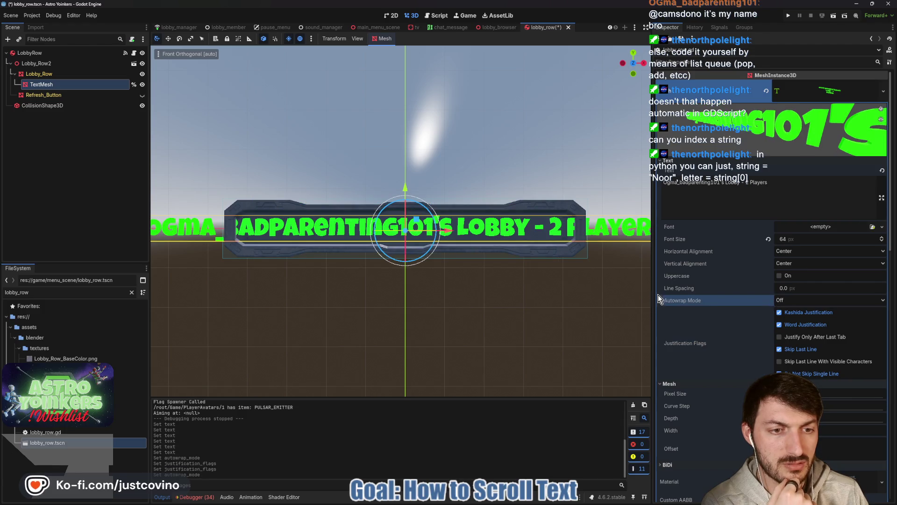
pyautogui.moveTo(651, 247); pyautogui.dragTo(741, 259)
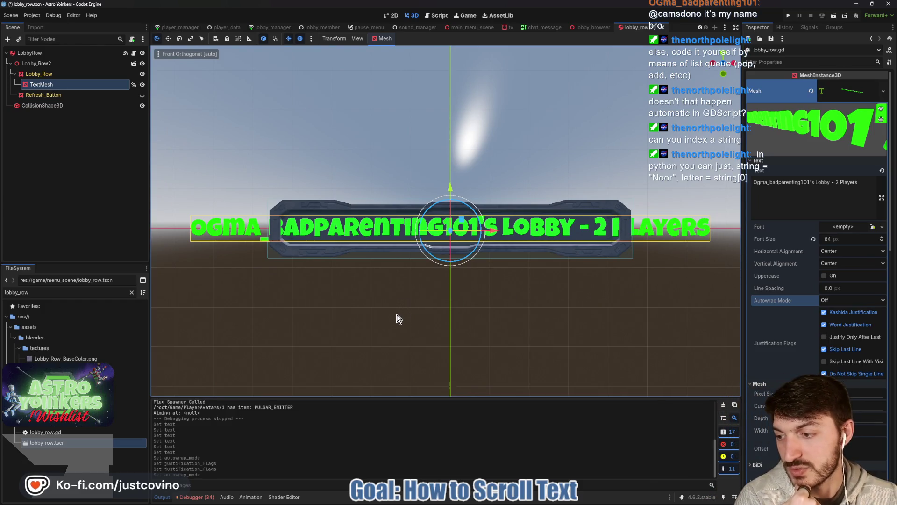
pyautogui.click(134, 53)
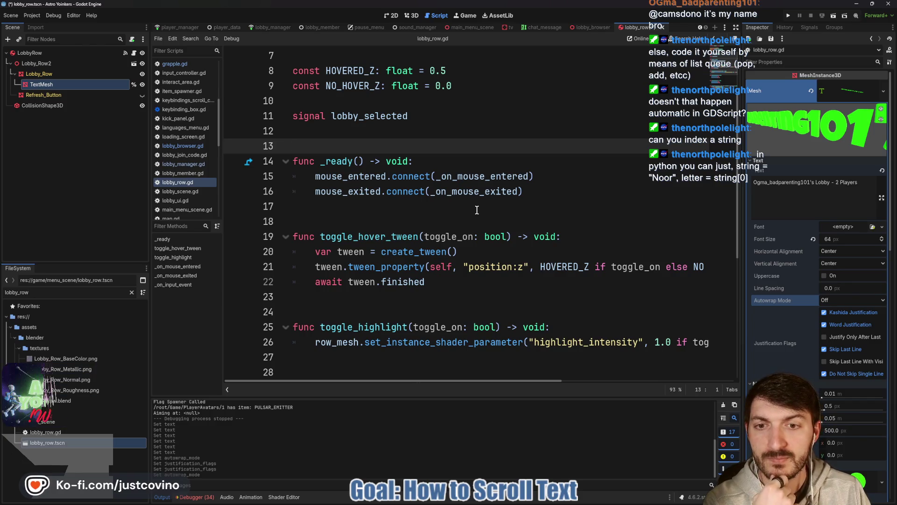
pyautogui.scroll(2, 320, 179)
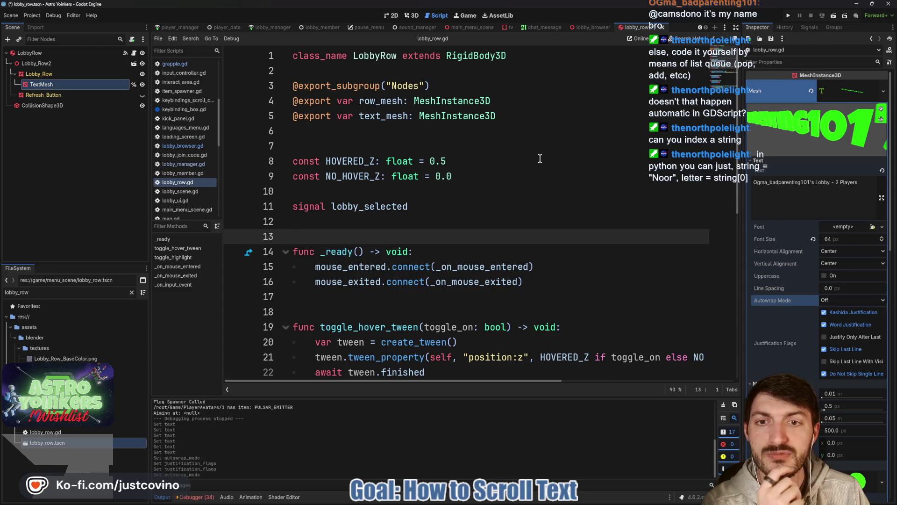
pyautogui.scroll(-2, 537, 168)
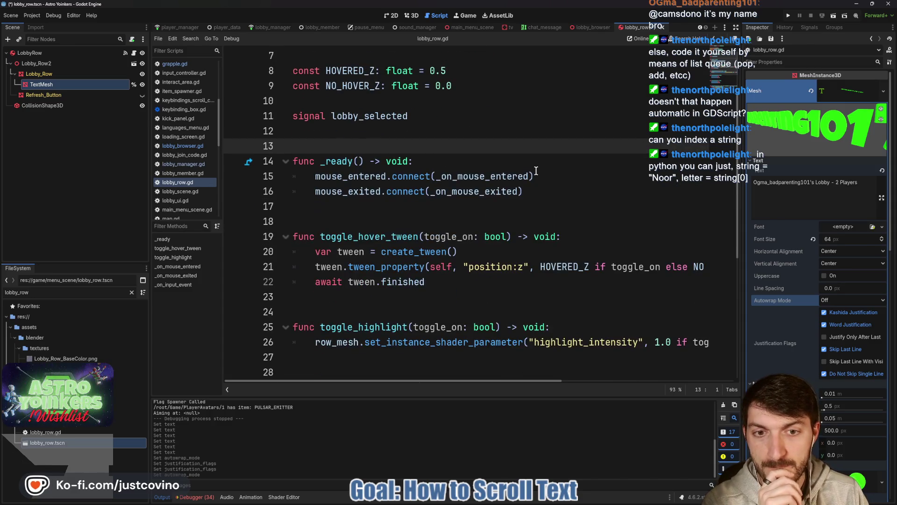
pyautogui.doubleClick(493, 177)
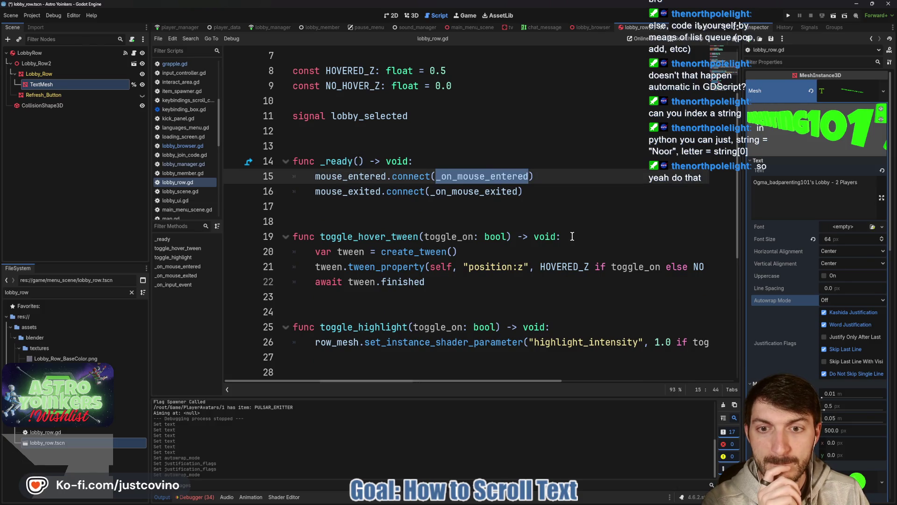
pyautogui.scroll(-3, 572, 237)
pyautogui.scroll(-1, 561, 235)
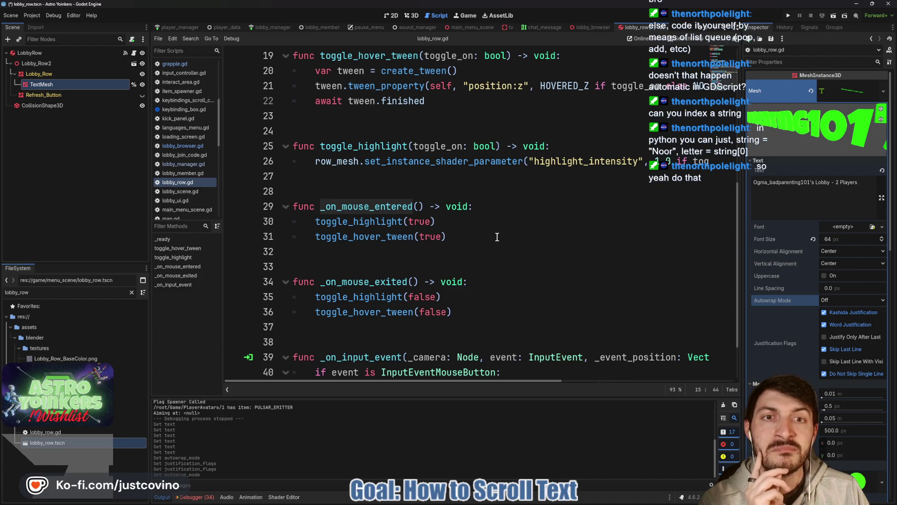
pyautogui.scroll(-2, 498, 237)
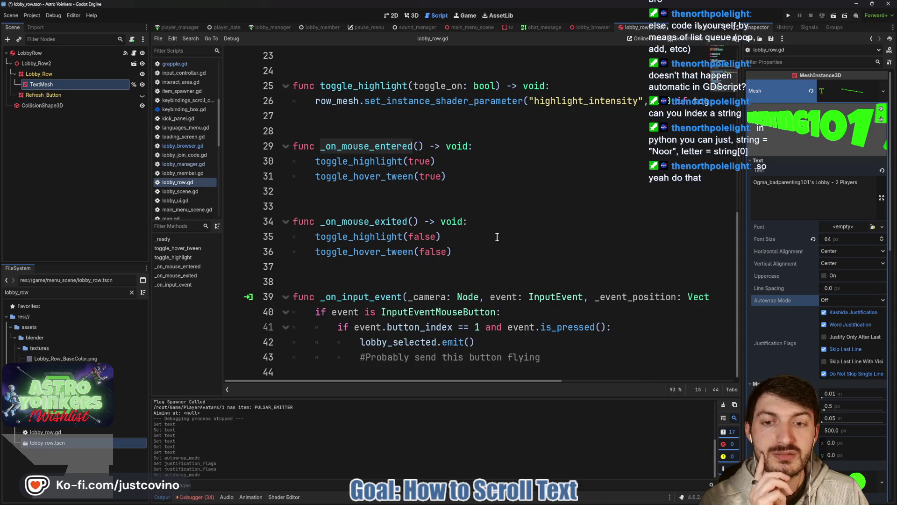
pyautogui.scroll(6, 497, 237)
pyautogui.click(517, 237)
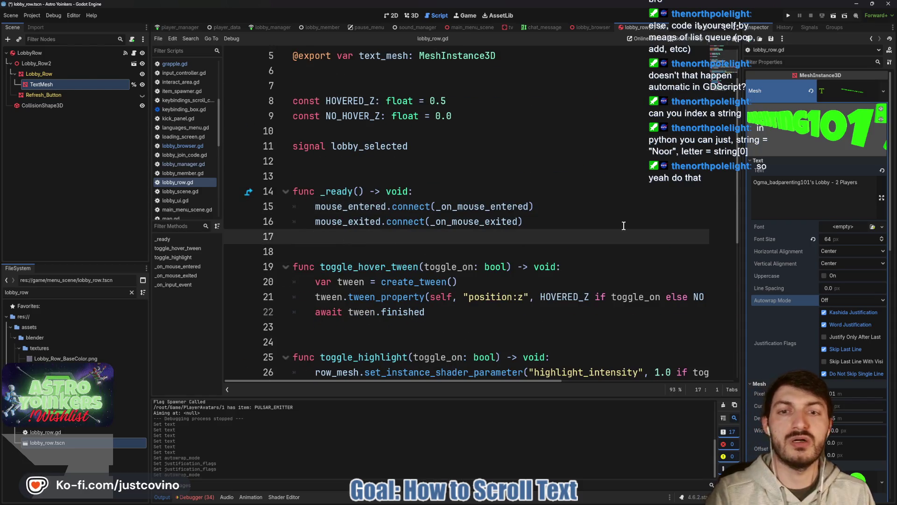
pyautogui.press('Return')
pyautogui.press('Return')
# - Add a _process(delta: float) function that returns early when !is_hovered
pyautogui.press('Up')
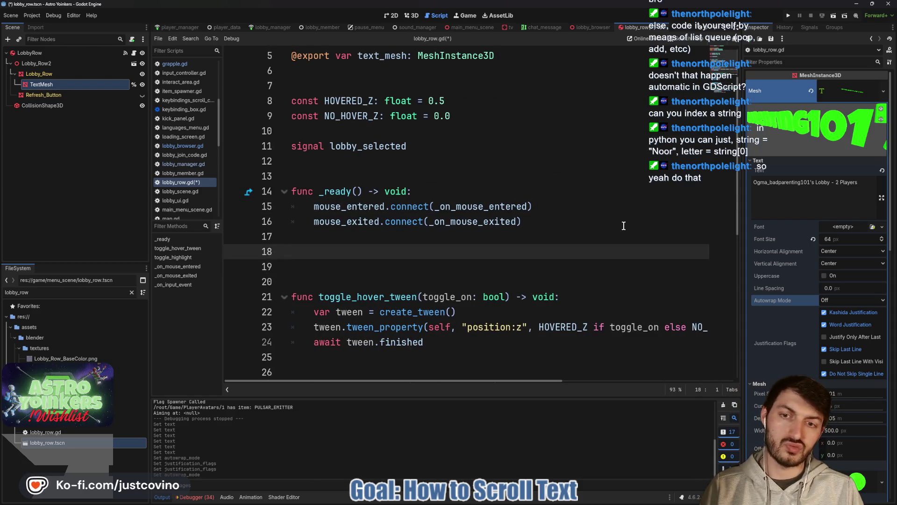
pyautogui.write('func _r')
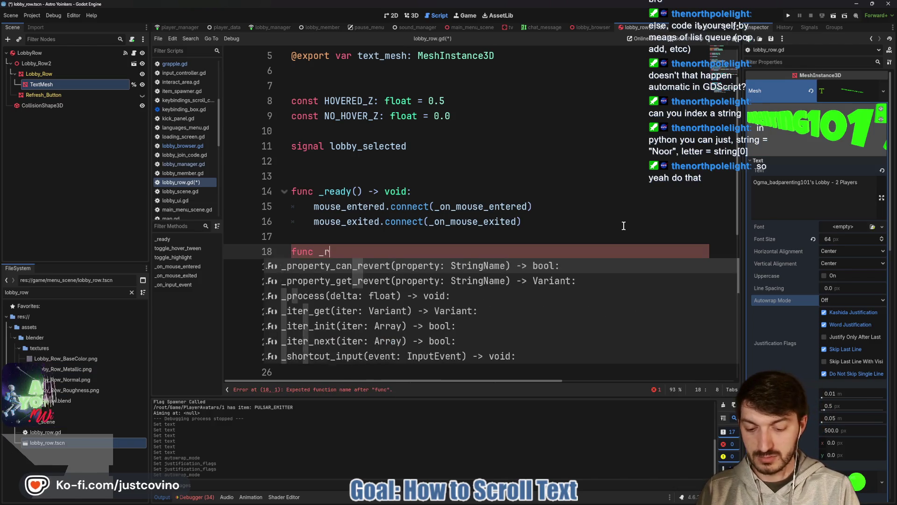
pyautogui.write('pcproce')
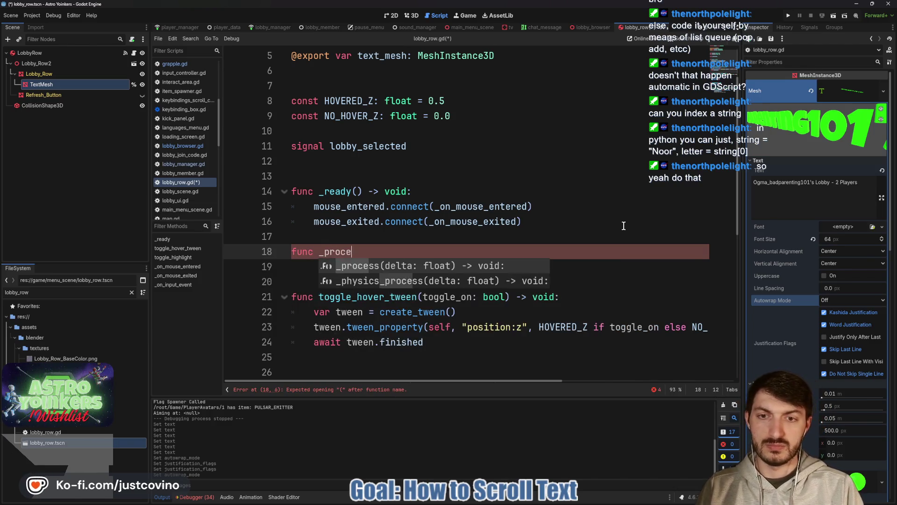
pyautogui.press('Return')
pyautogui.press('Return')
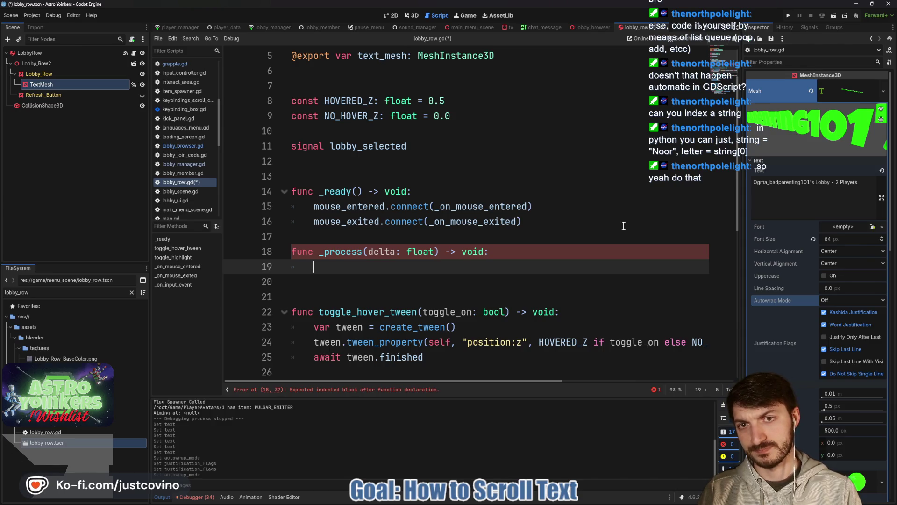
pyautogui.scroll(2, 619, 227)
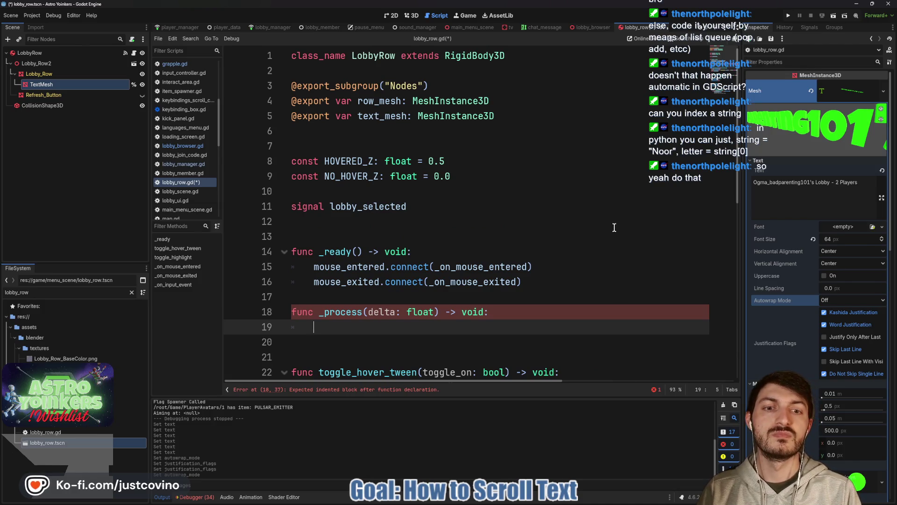
pyautogui.write('if')
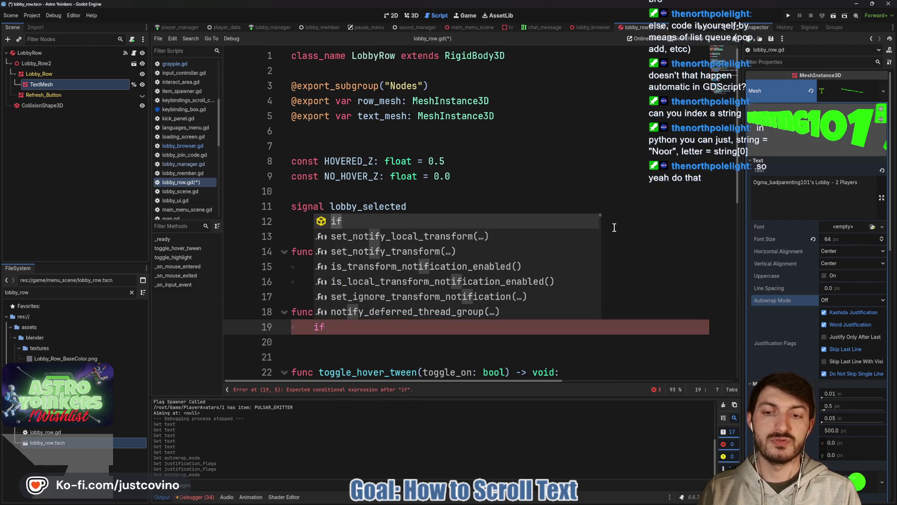
pyautogui.write(' hov')
pyautogui.press('BackSpace')
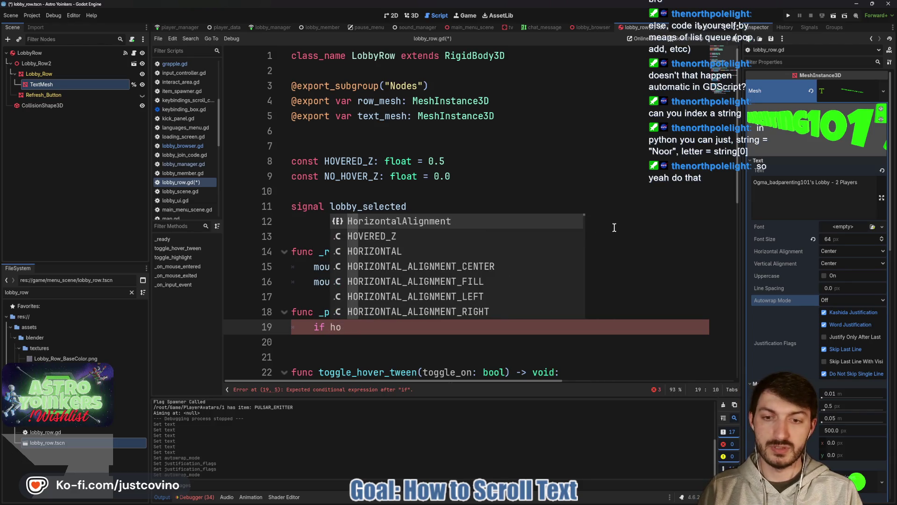
pyautogui.write('vered')
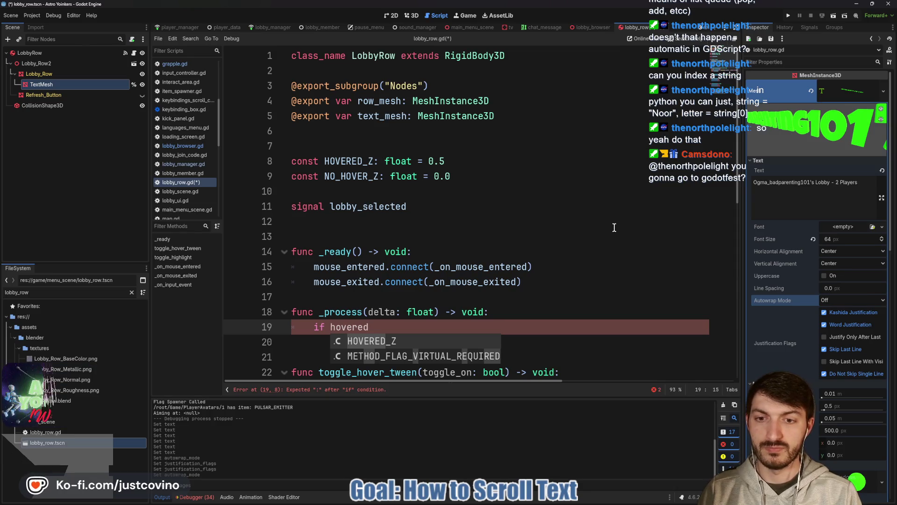
pyautogui.press('Left')
pyautogui.press('Left')
pyautogui.press('Left')
pyautogui.press('Left')
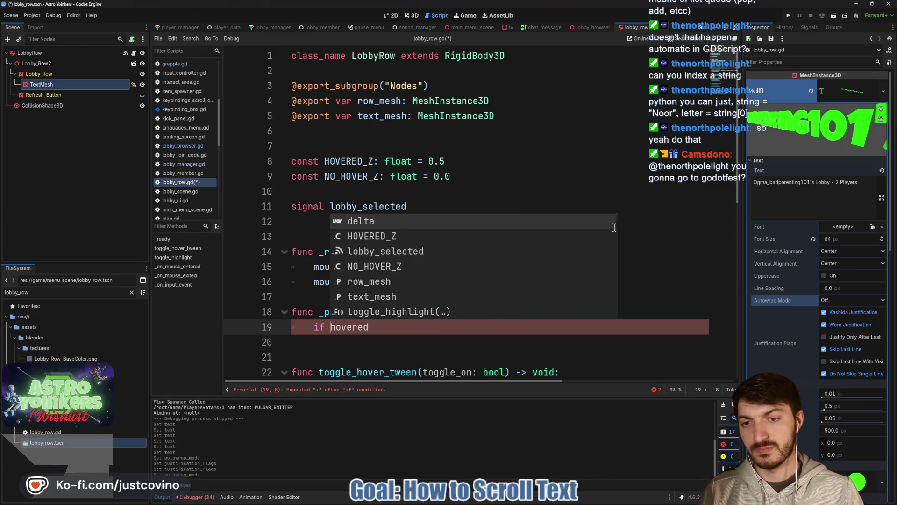
pyautogui.write('is_')
pyautogui.press('Right')
pyautogui.press('Right')
pyautogui.press('Right')
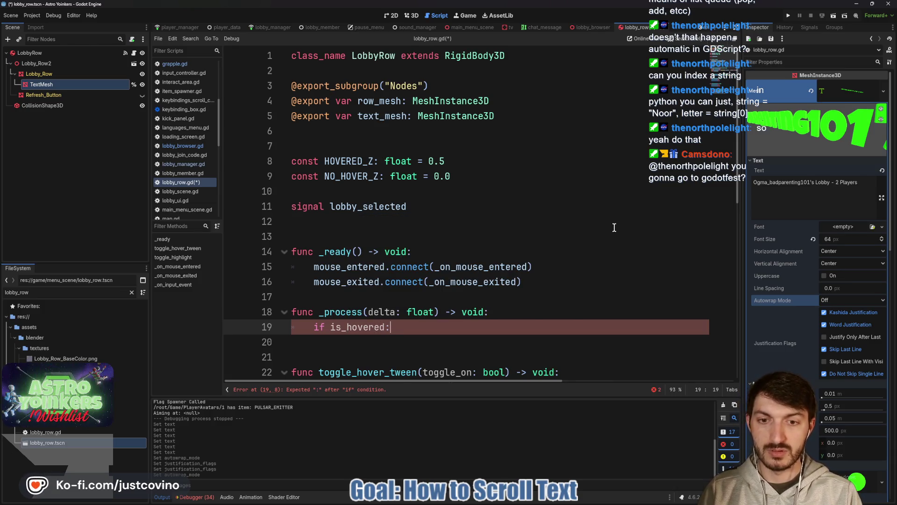
pyautogui.write('eturn')
pyautogui.press('Return')
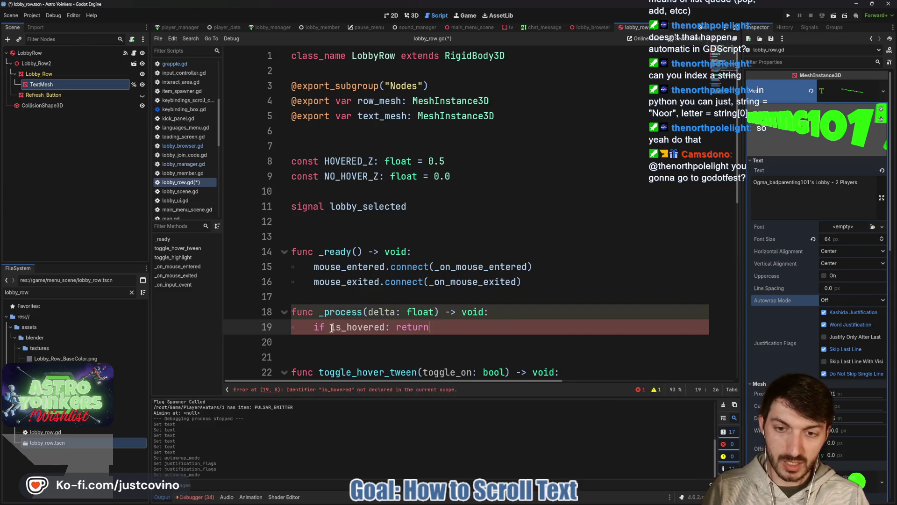
pyautogui.write('!')
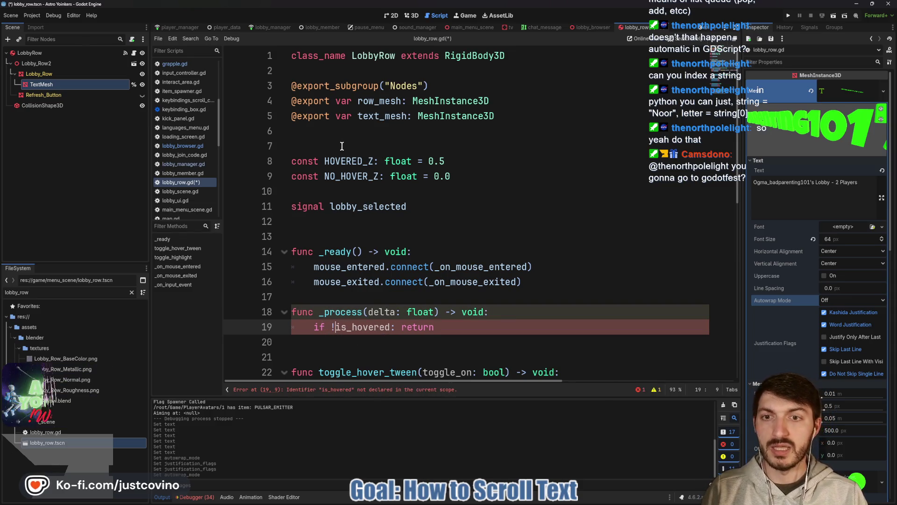
# - Start a bool variable declaration defaulting to false above the constants
pyautogui.click(343, 139)
pyautogui.press('Return')
pyautogui.write('var is_hovered:')
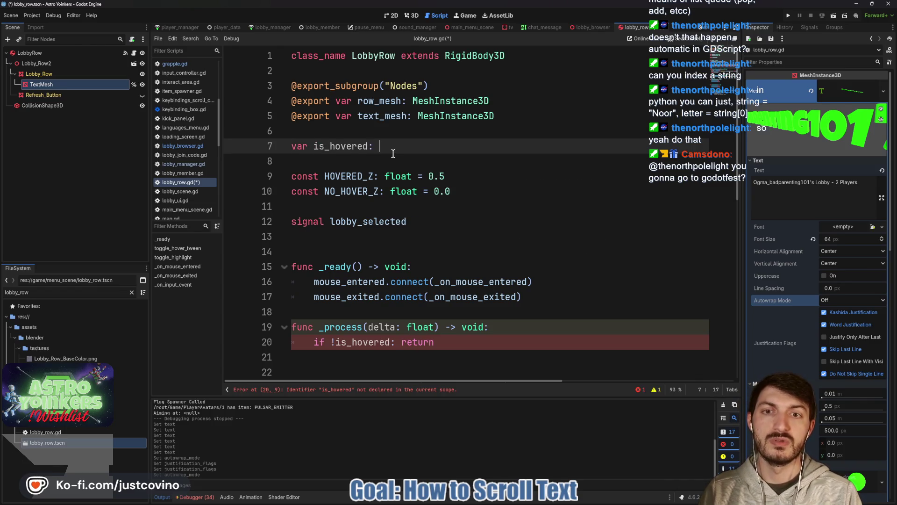
pyautogui.write('bool = false')
# - Finish the is_hovered declaration with default false and save the script
pyautogui.press('Escape')
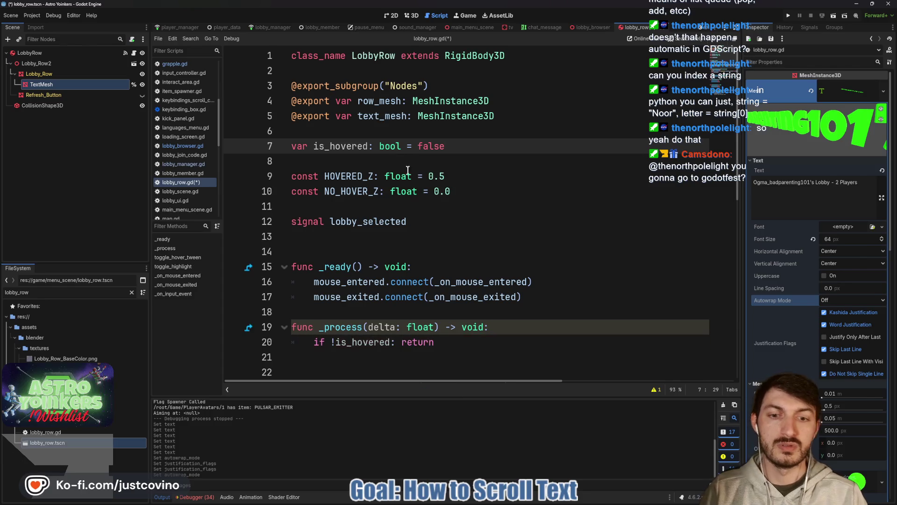
pyautogui.click(449, 340)
pyautogui.hotkey('ctrl', 's')
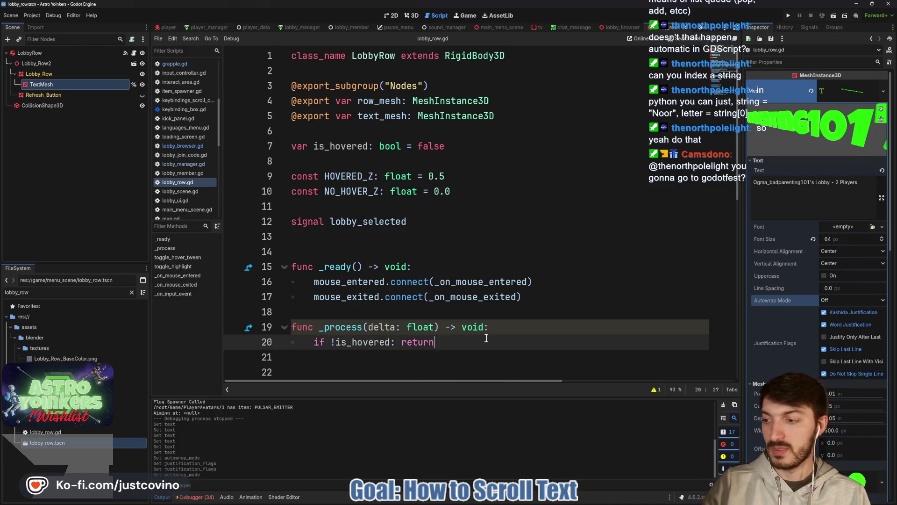
pyautogui.scroll(-8, 486, 338)
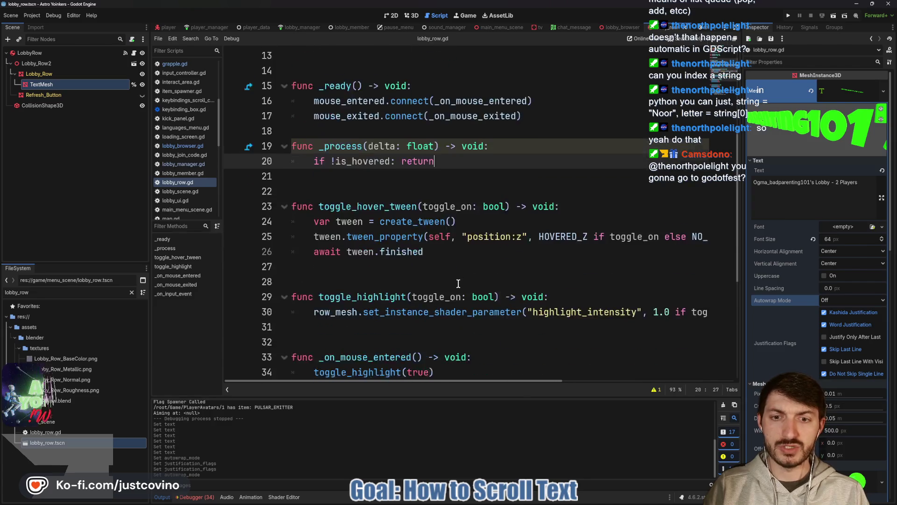
# - Set is_hovered = true in _on_mouse_entered and false in _on_mouse_exited, then save
pyautogui.click(475, 207)
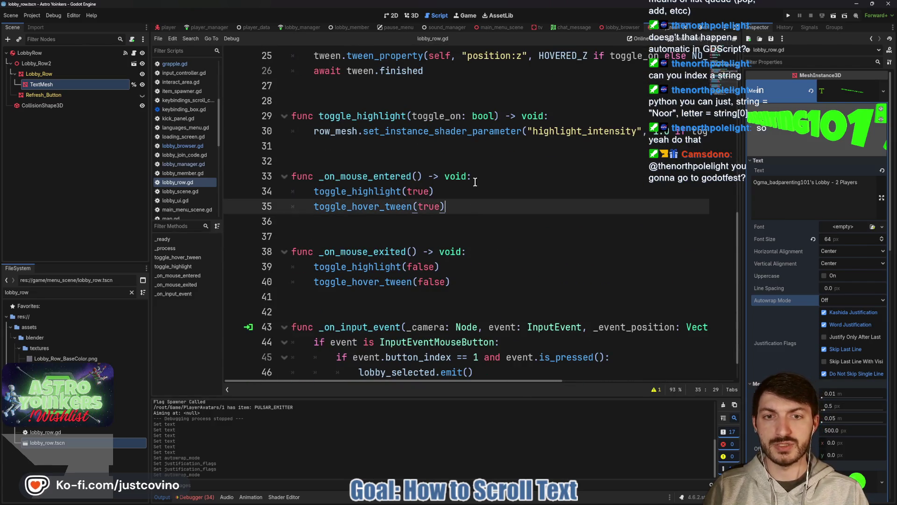
pyautogui.click(476, 181)
pyautogui.press('Return')
pyautogui.write('is')
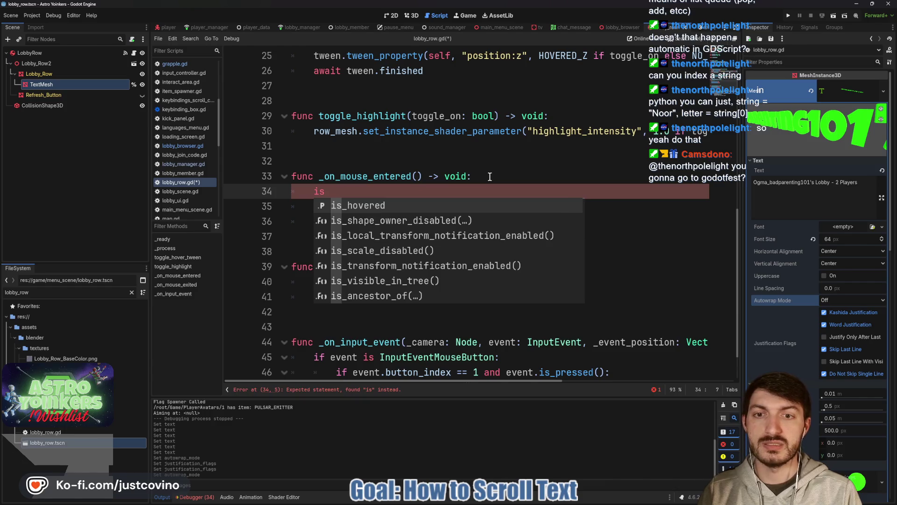
pyautogui.write('_hovered = true')
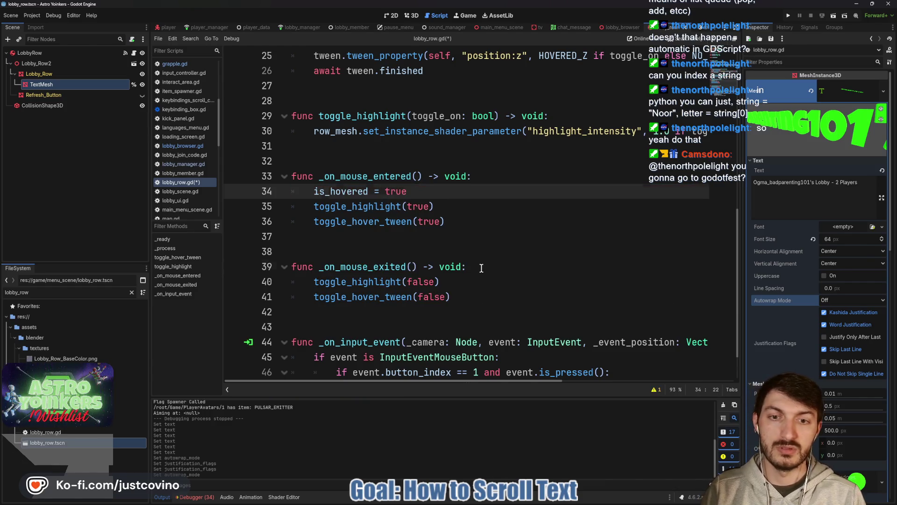
pyautogui.click(482, 268)
pyautogui.press('Return')
pyautogui.write('s_hovered = false')
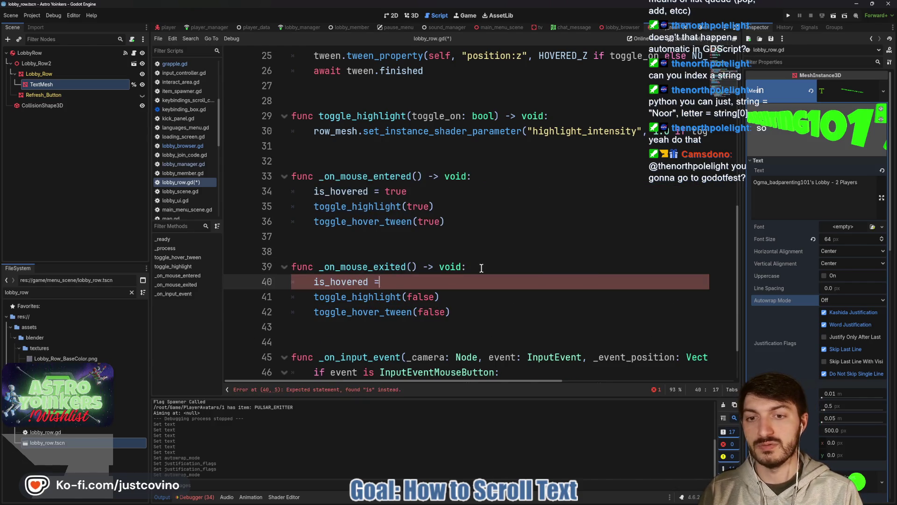
pyautogui.hotkey('ctrl', 's')
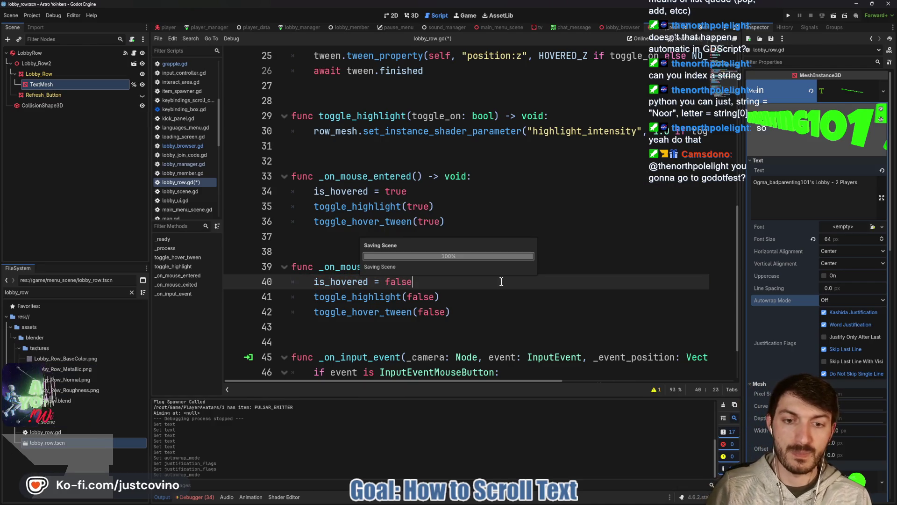
pyautogui.scroll(-2, 494, 278)
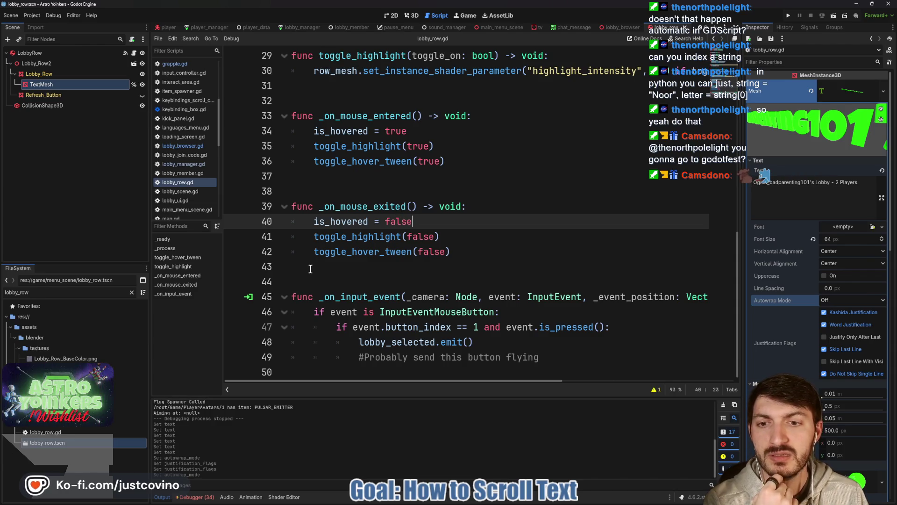
pyautogui.scroll(2, 310, 269)
pyautogui.click(331, 182)
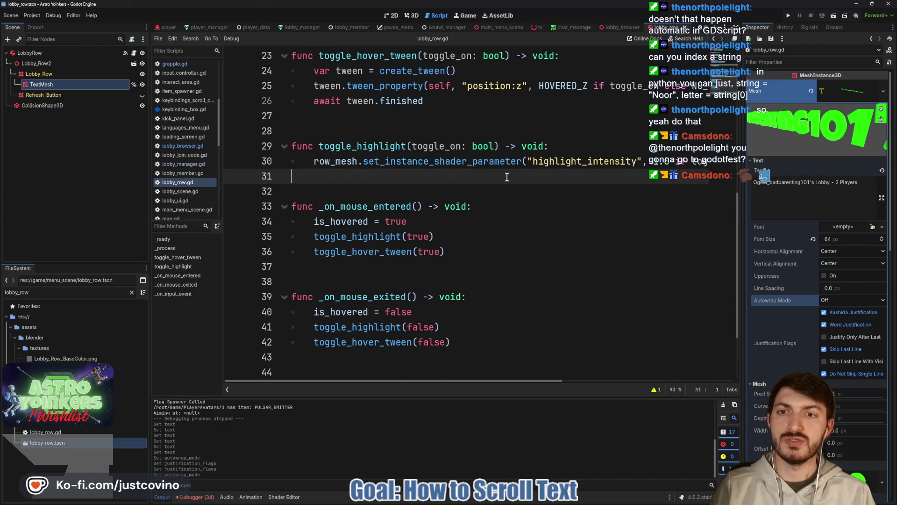
# - Declare func scroll_lobby_text(_delta: float) -> void: below toggle_highlight with an empty body line
pyautogui.press('Return')
pyautogui.press('Return')
pyautogui.press('Return')
pyautogui.press('Up')
pyautogui.press('Up')
pyautogui.write('fun')
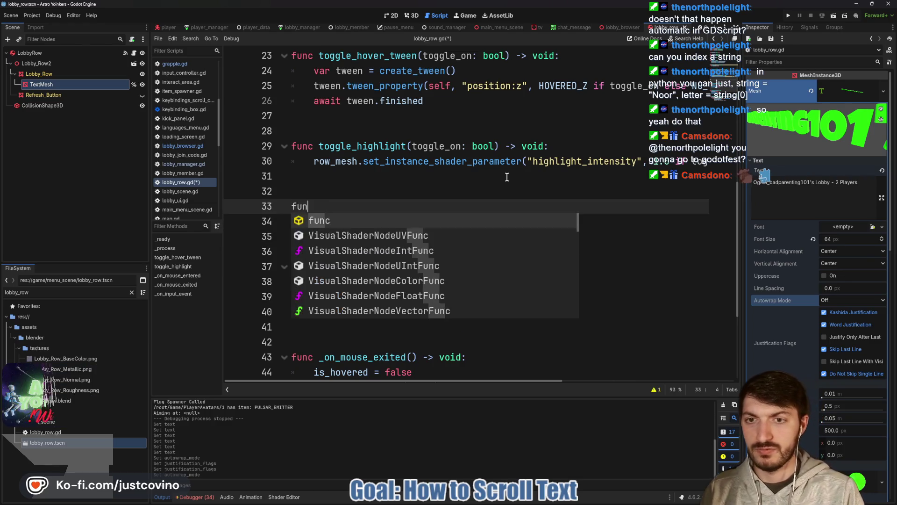
pyautogui.write('c scroll_lobby_')
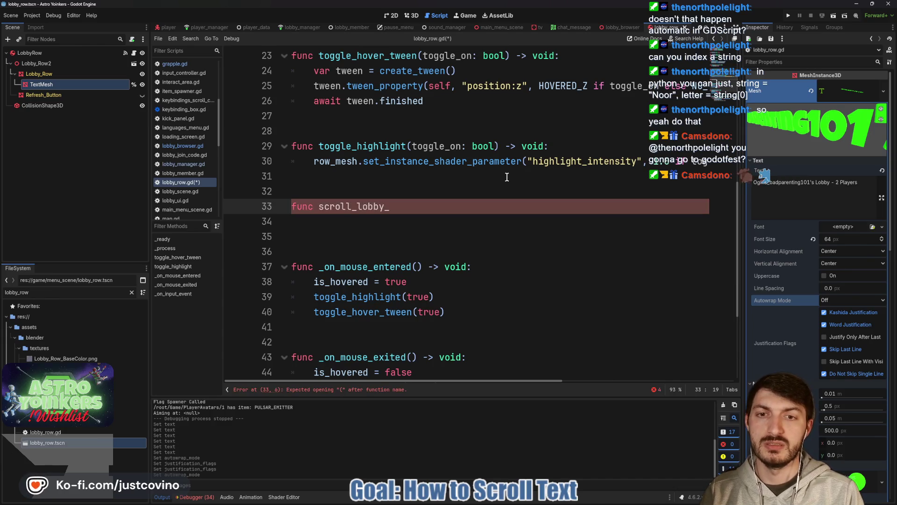
pyautogui.write('text(_delta:')
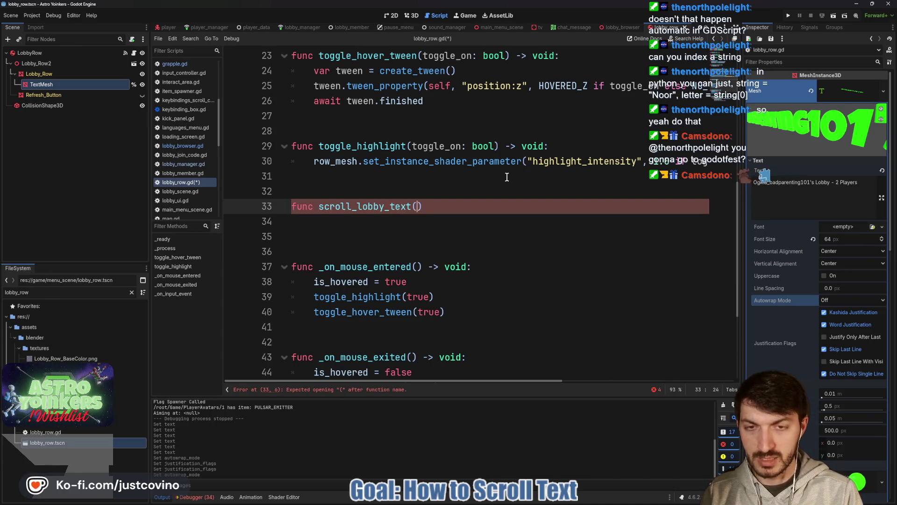
pyautogui.write(' float')
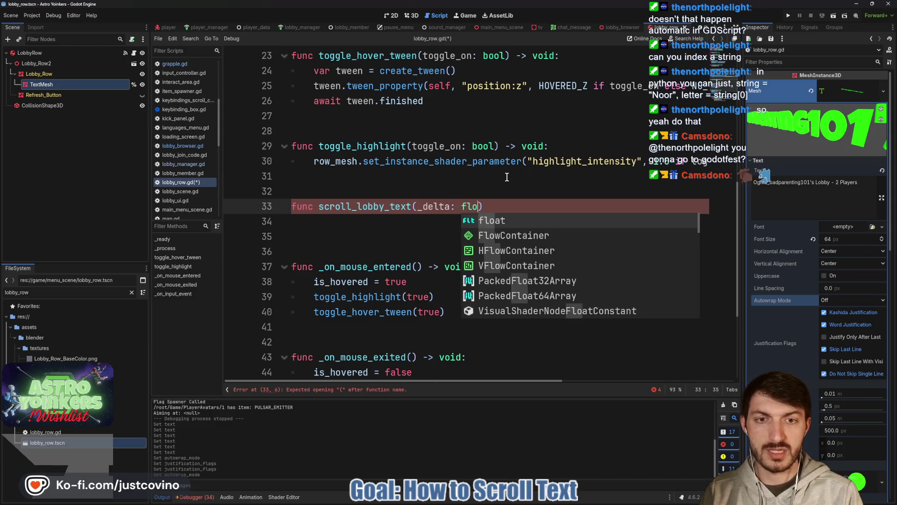
pyautogui.write(') -> voi')
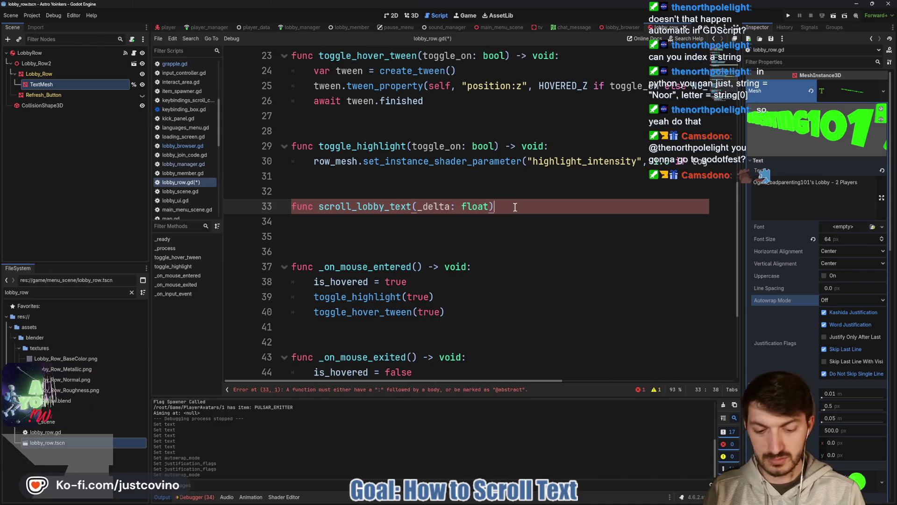
pyautogui.write('d:')
pyautogui.press('Return')
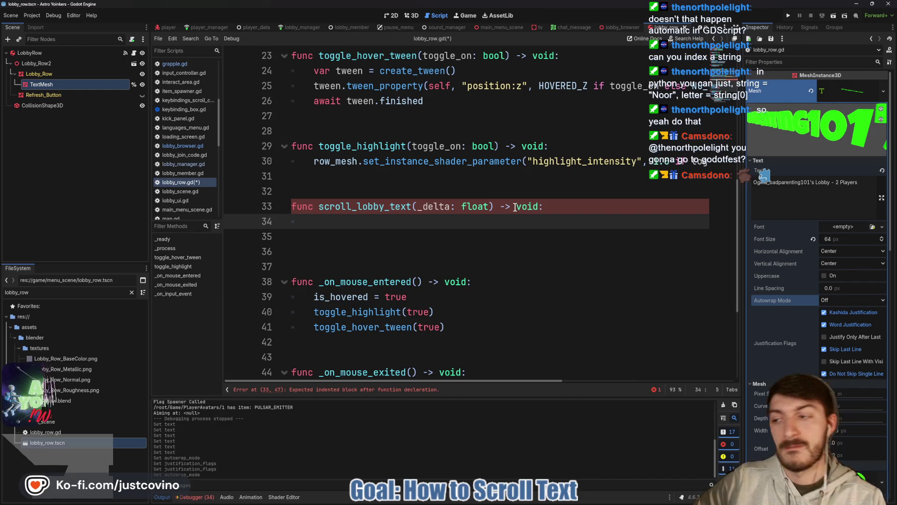
pyautogui.scroll(5, 519, 205)
# - Scroll lobby_row.gd up to the top and back down to scroll_lobby_text
pyautogui.scroll(3, 501, 194)
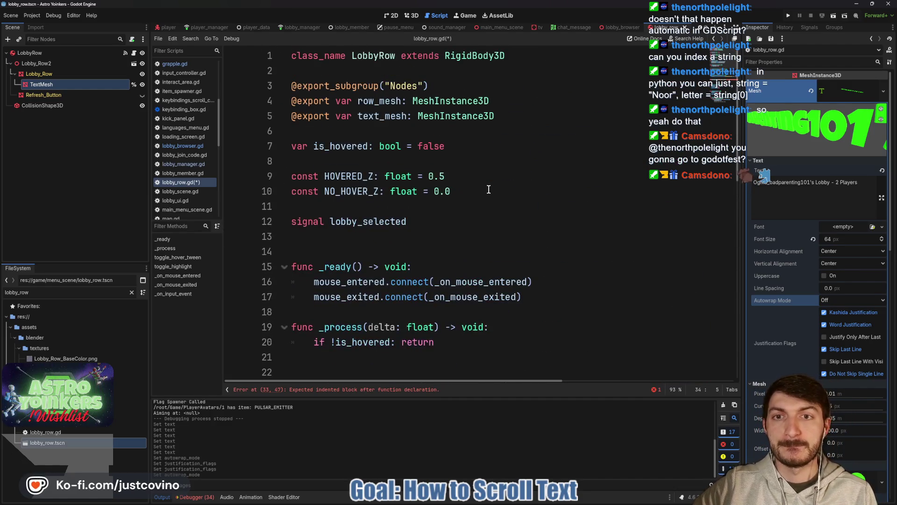
pyautogui.scroll(-4, 456, 174)
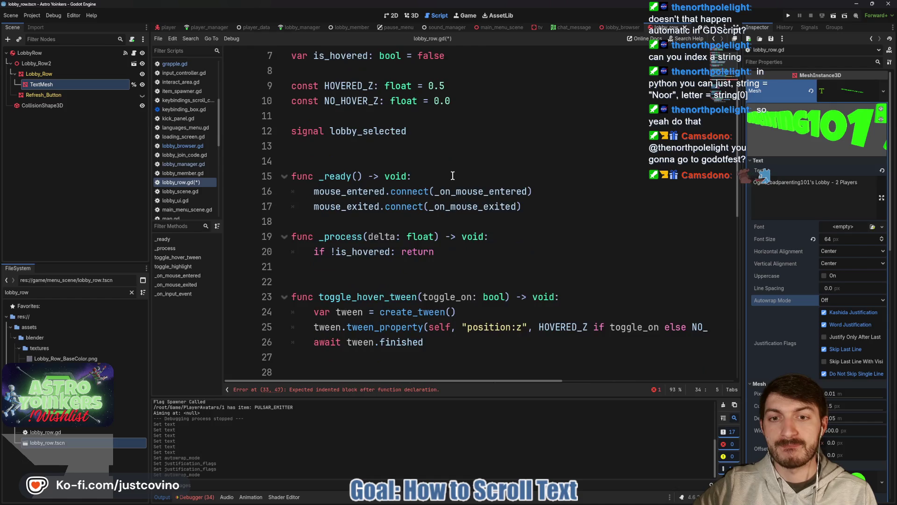
pyautogui.scroll(-3, 444, 178)
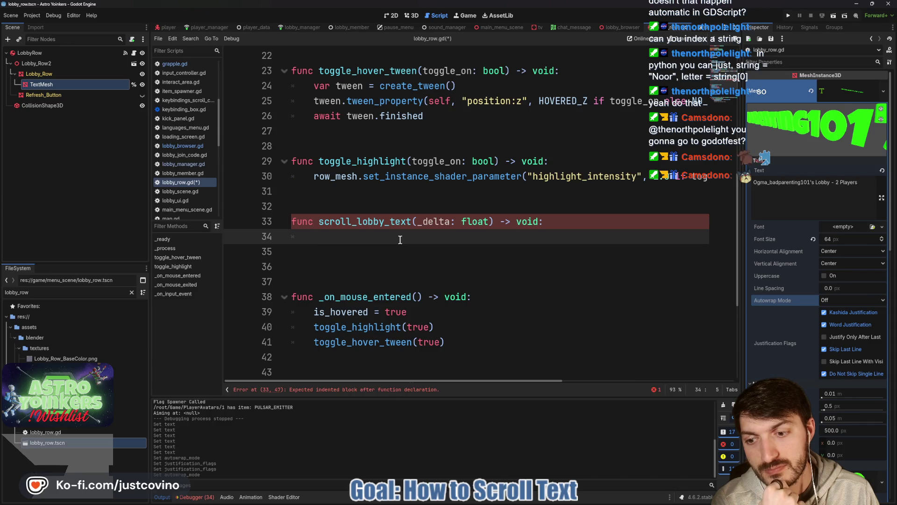
# - Enter pass as the body of scroll_lobby_text and save
pyautogui.write('pass')
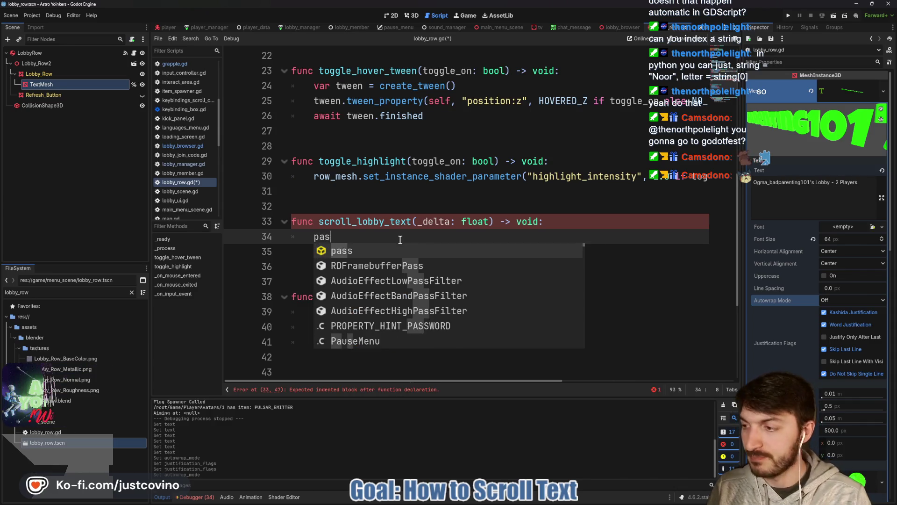
pyautogui.hotkey('ctrl', 's')
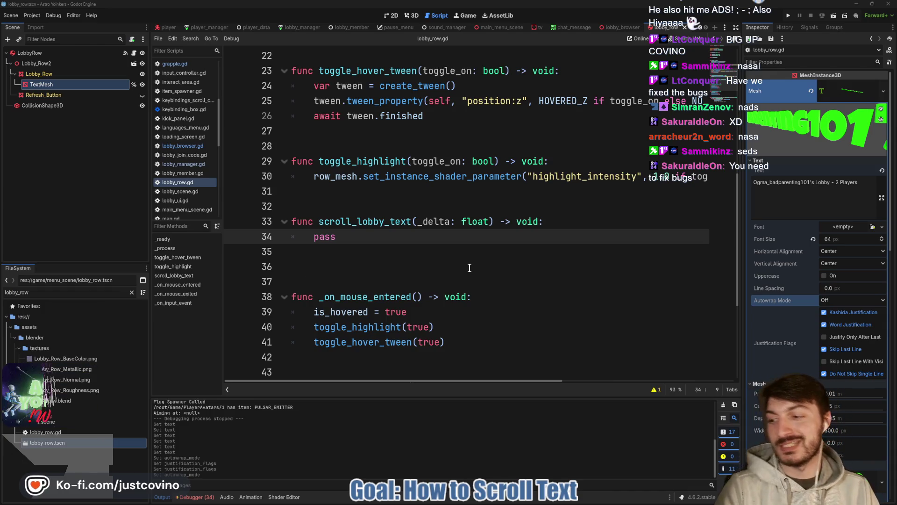
pyautogui.click(470, 267)
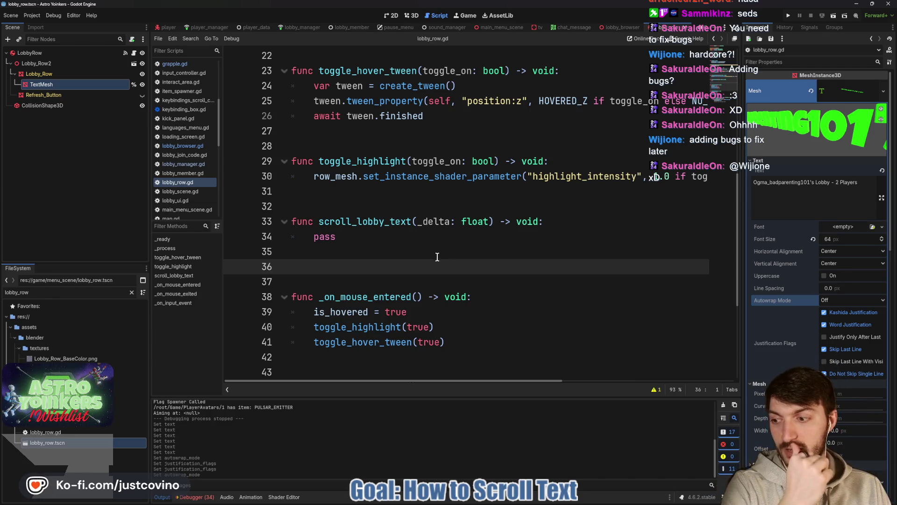
pyautogui.click(387, 241)
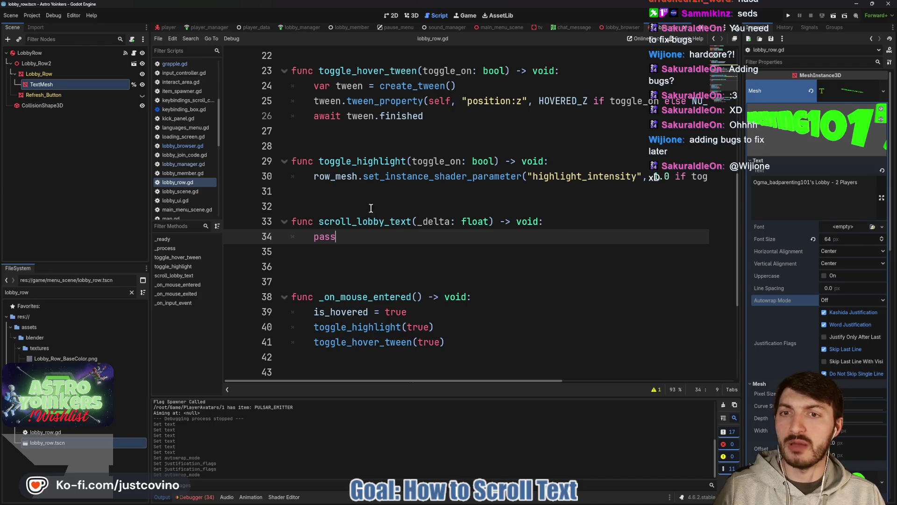
# - Return to the lobby_row scene's 3D view
pyautogui.scroll(5, 355, 206)
pyautogui.scroll(-5, 365, 224)
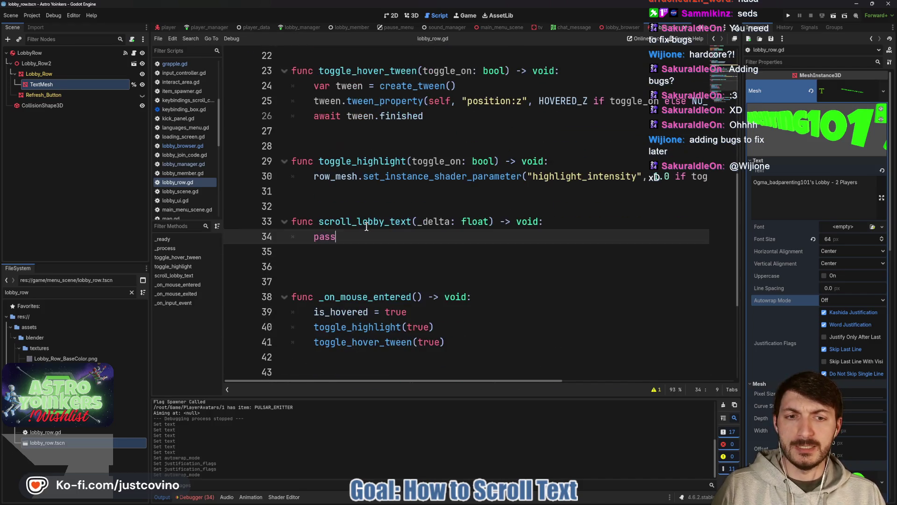
pyautogui.scroll(4, 367, 226)
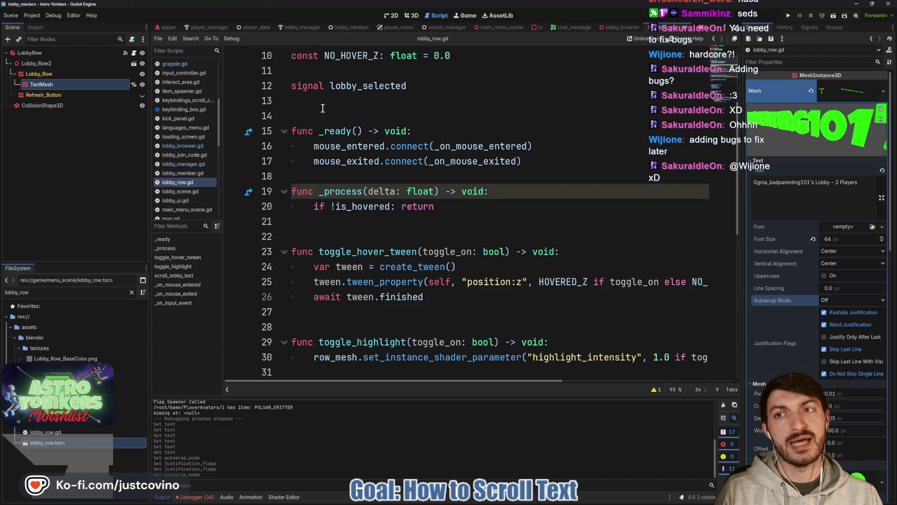
pyautogui.click(397, 18)
pyautogui.click(413, 16)
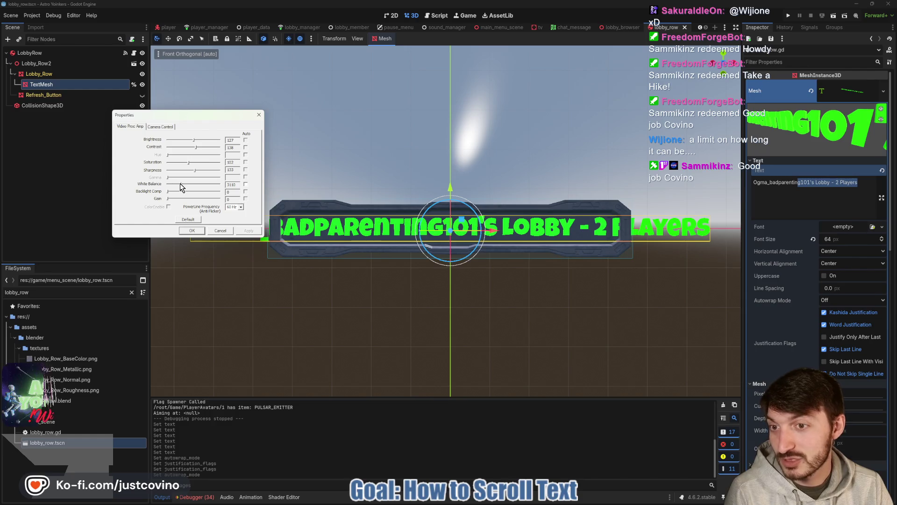
pyautogui.moveTo(180, 183); pyautogui.dragTo(191, 188)
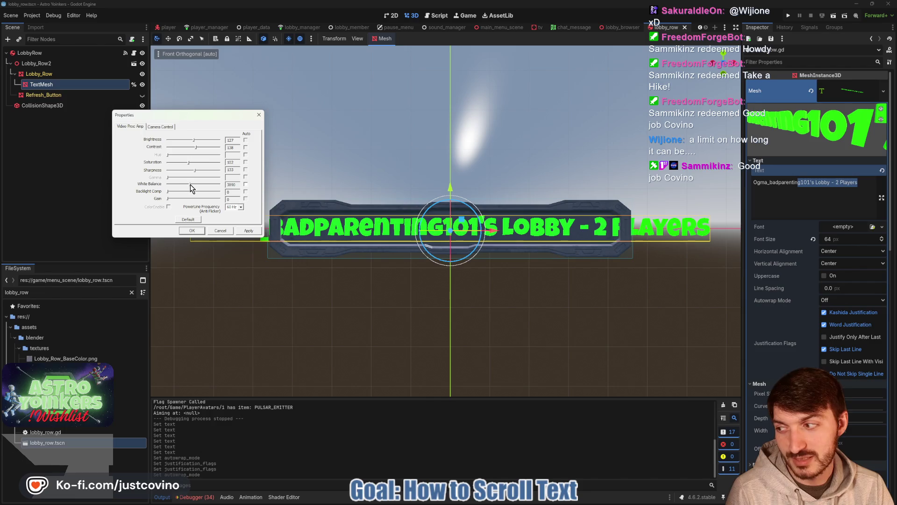
pyautogui.moveTo(191, 187); pyautogui.dragTo(231, 187)
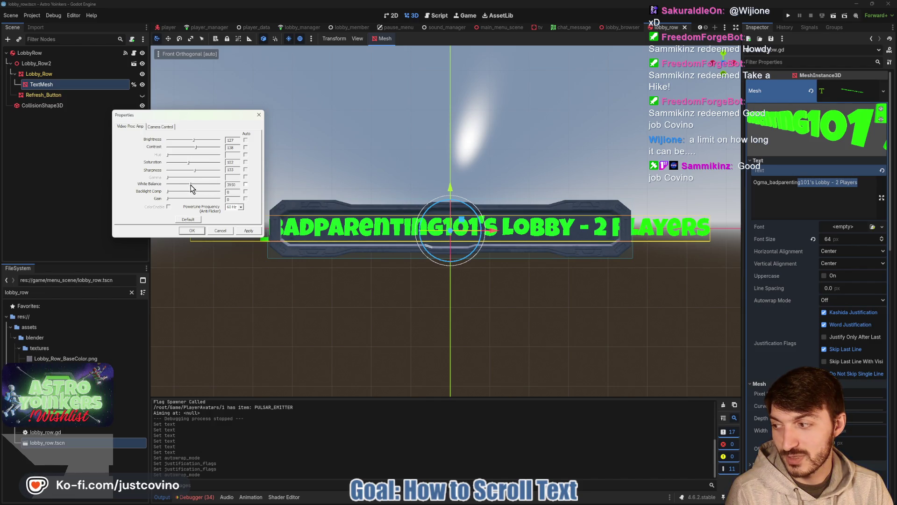
pyautogui.moveTo(190, 184); pyautogui.dragTo(187, 184)
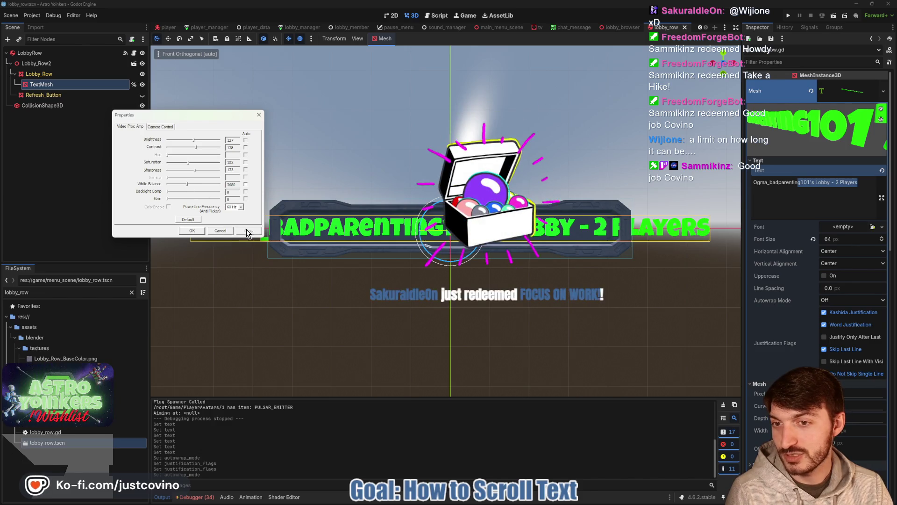
pyautogui.click(192, 230)
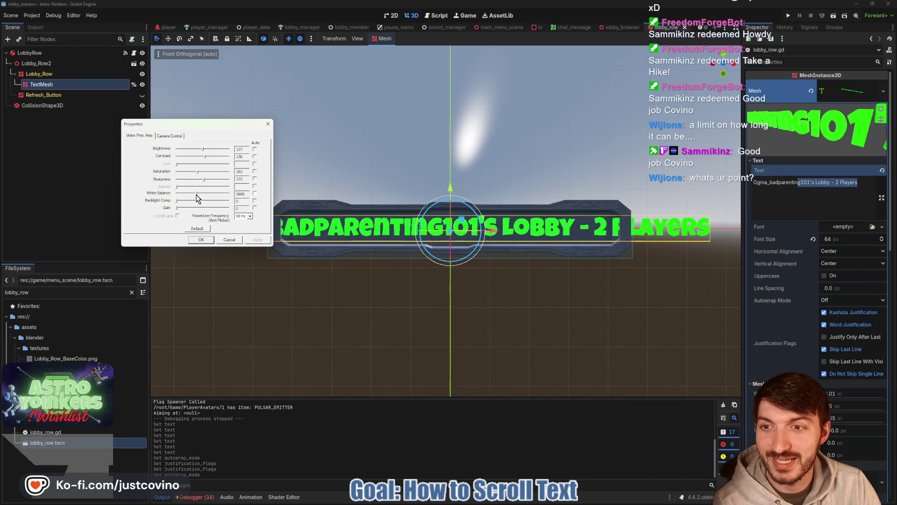
pyautogui.moveTo(196, 198); pyautogui.dragTo(189, 196)
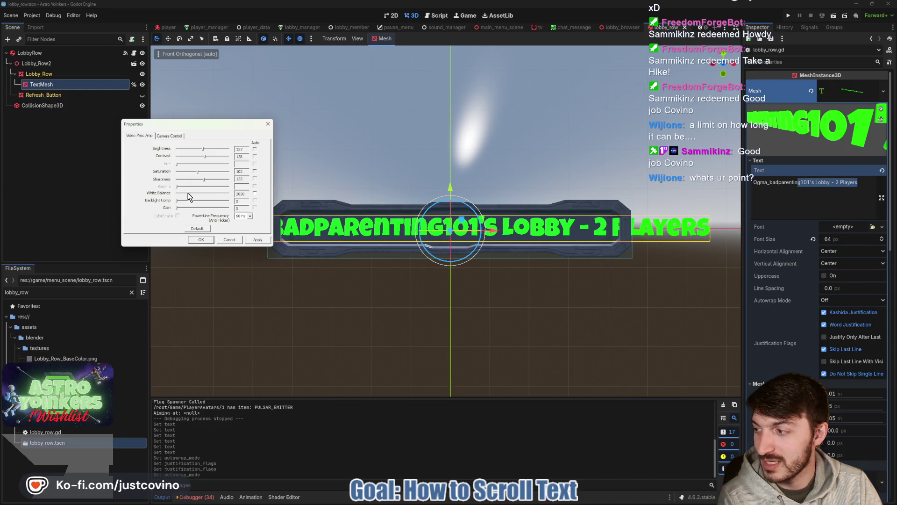
pyautogui.click(256, 240)
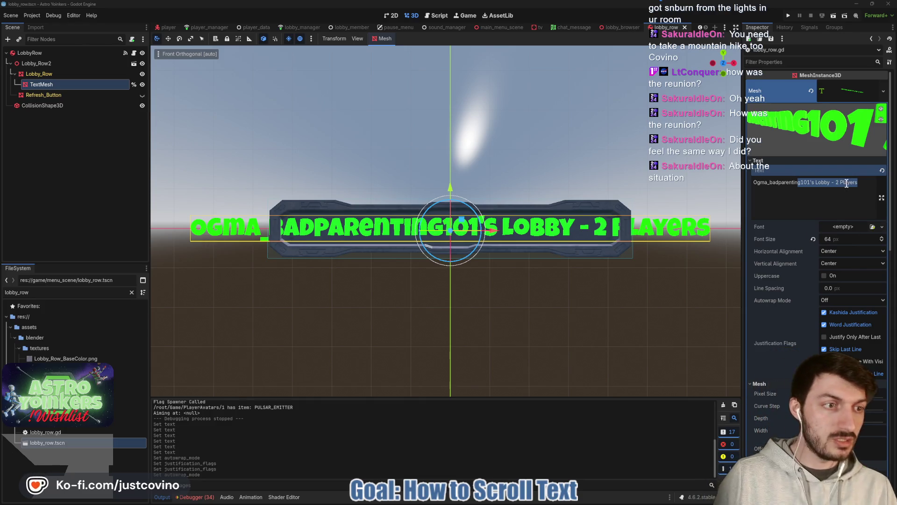
pyautogui.click(867, 183)
# - Delete trailing letters so the TextMesh title ends in "'s Lobby - 2 Pla"
pyautogui.press('BackSpace')
pyautogui.press('BackSpace')
pyautogui.press('BackSpace')
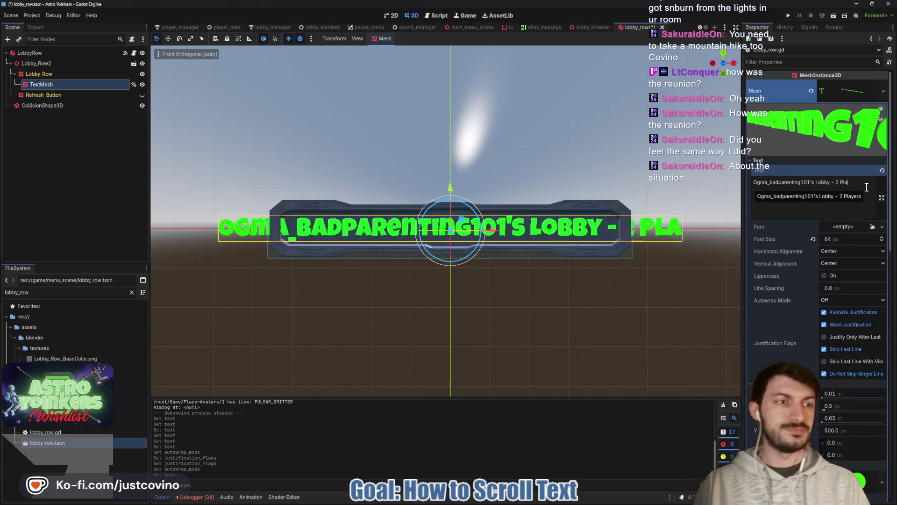
pyautogui.press('BackSpace')
pyautogui.press('BackSpace')
pyautogui.press('BackSpace')
pyautogui.press('BackSpace')
pyautogui.press('BackSpace')
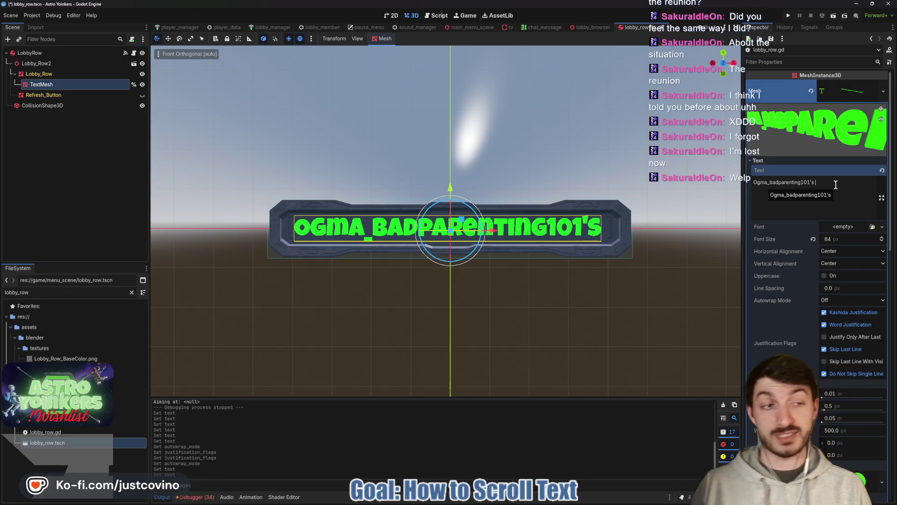
# - Delete the TextMesh text down to nothing, briefly trying the value 20
pyautogui.press('BackSpace')
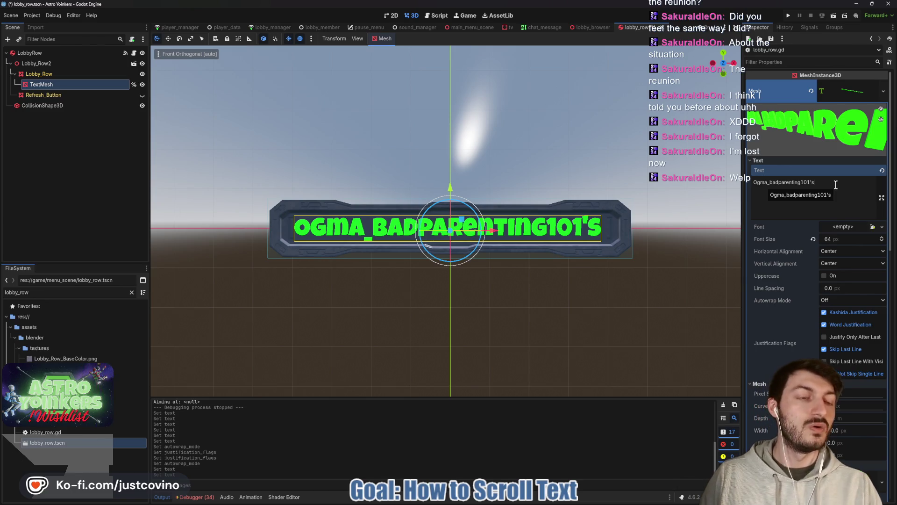
pyautogui.write('\\')
pyautogui.press('BackSpace')
pyautogui.press('BackSpace')
pyautogui.press('BackSpace')
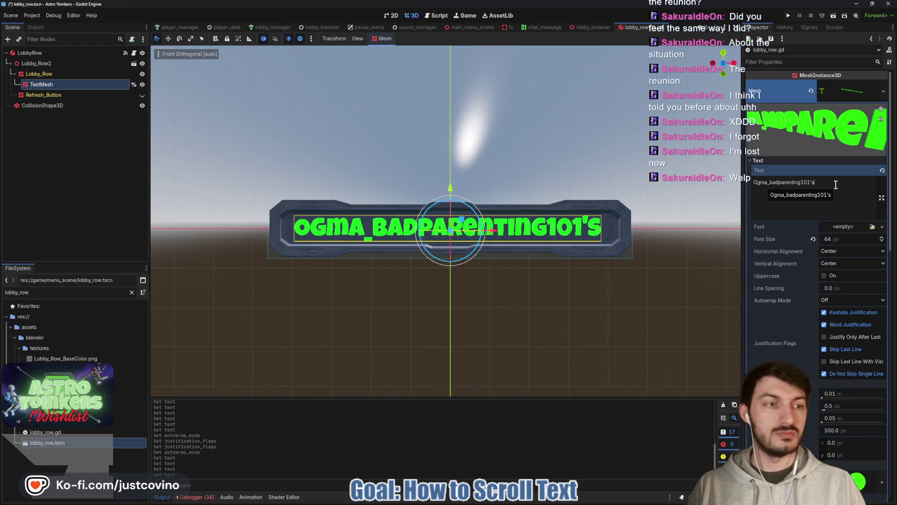
pyautogui.press('BackSpace')
pyautogui.press('BackSpace')
pyautogui.press('BackSpace')
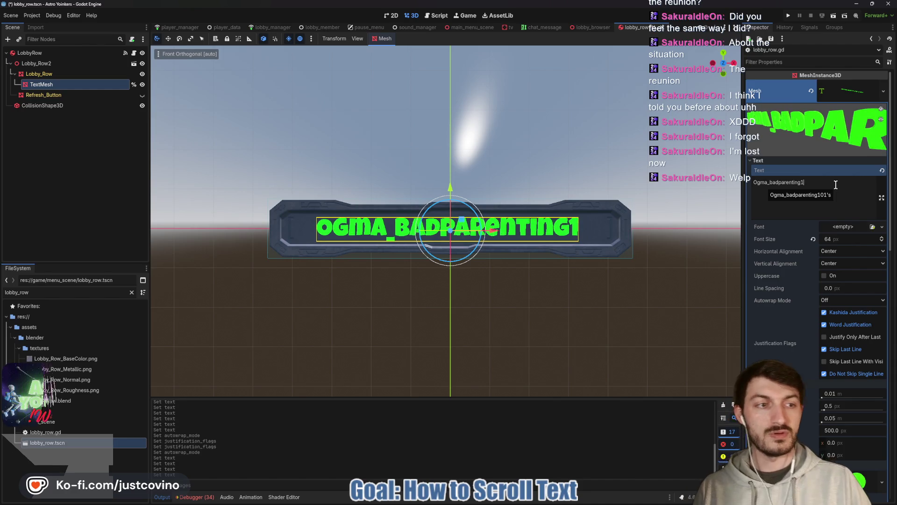
pyautogui.press('BackSpace')
pyautogui.press('BackSpace')
pyautogui.press('BackSpace')
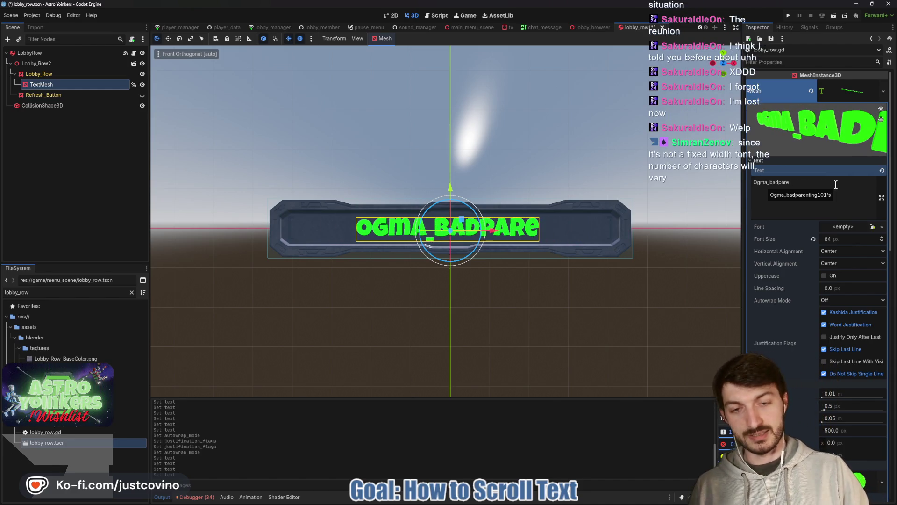
pyautogui.press('BackSpace')
pyautogui.press('BackSpace')
pyautogui.press('BackSpace')
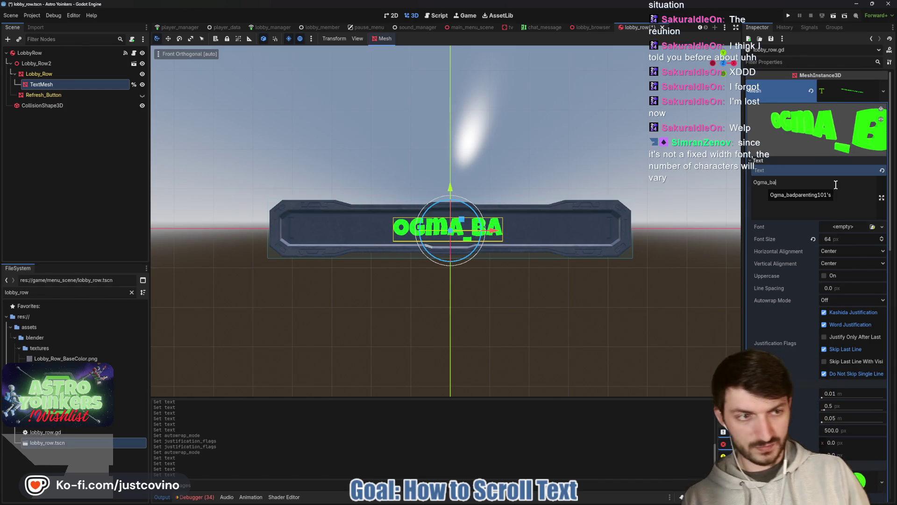
pyautogui.press('BackSpace')
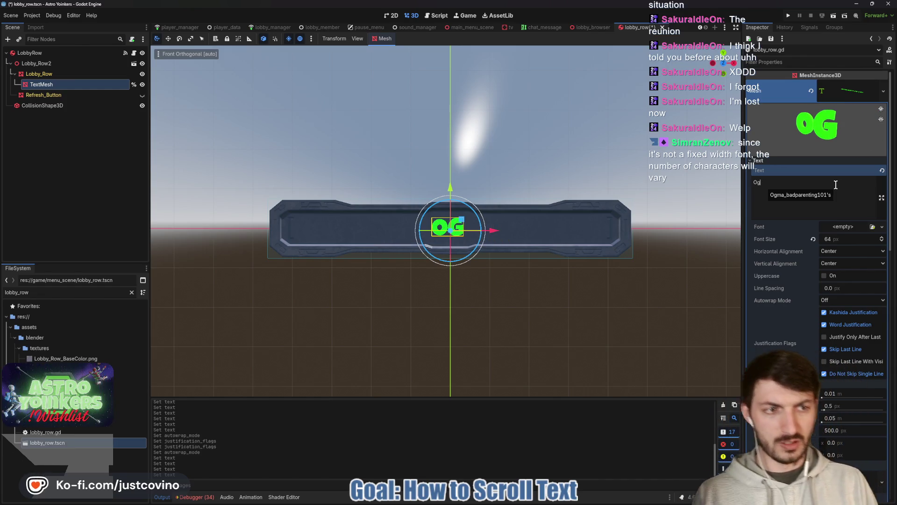
pyautogui.press('BackSpace')
pyautogui.press('BackSpace')
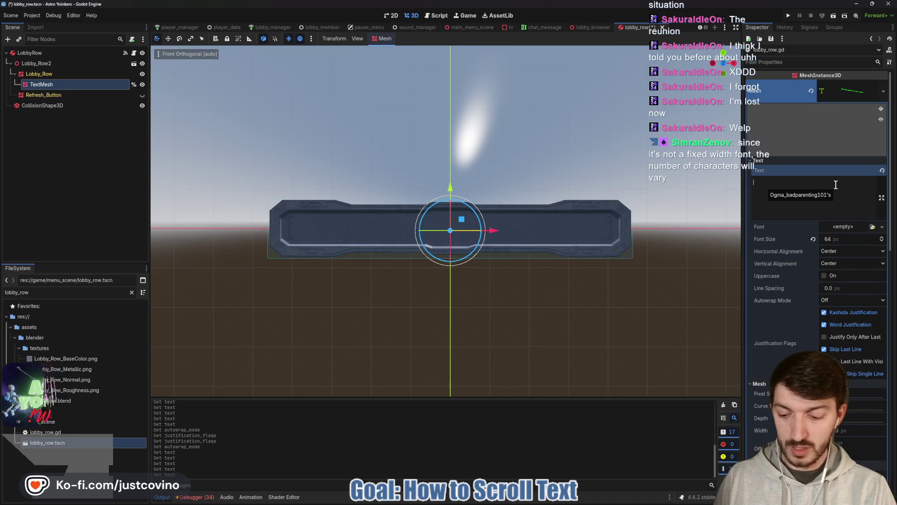
pyautogui.write('20')
pyautogui.press('BackSpace')
pyautogui.press('BackSpace')
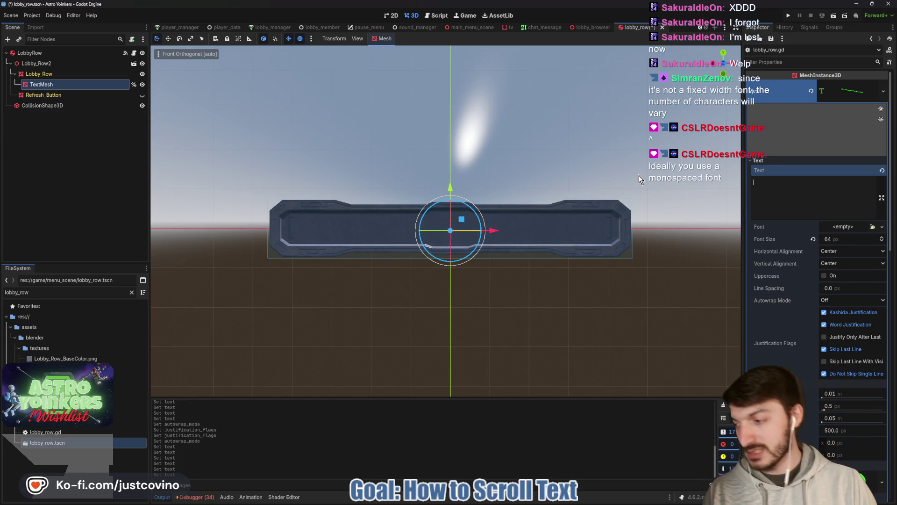
# - Test the fit with 'GGGGGGGGGGLI1', clear it, and return to lobby_row.gd
pyautogui.write('GGGG')
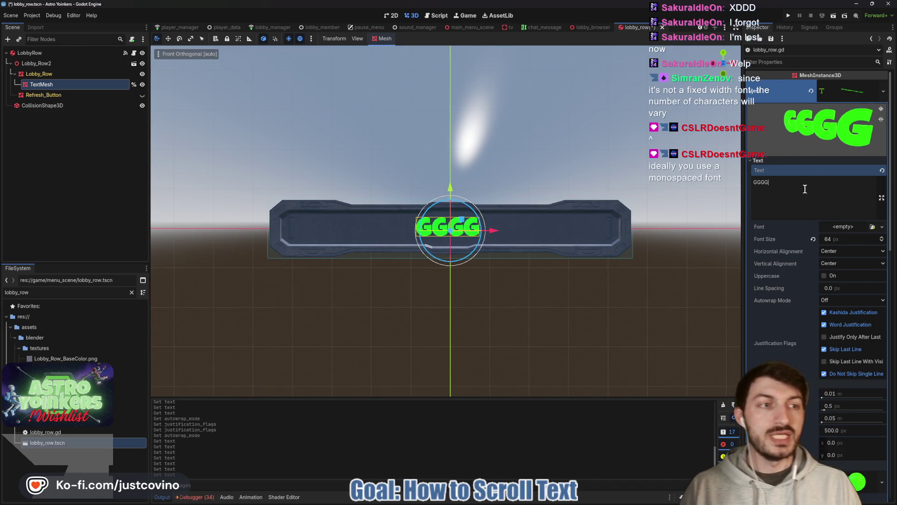
pyautogui.write('GGGGGG')
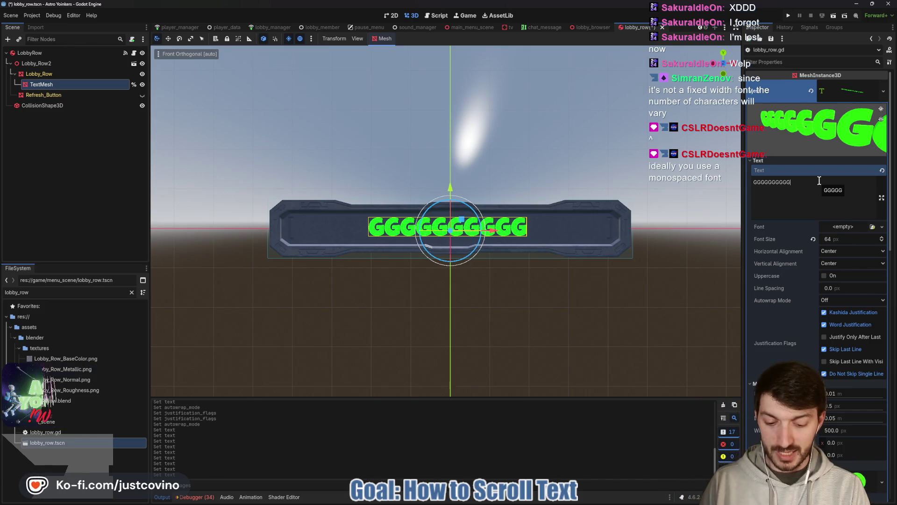
pyautogui.write('L')
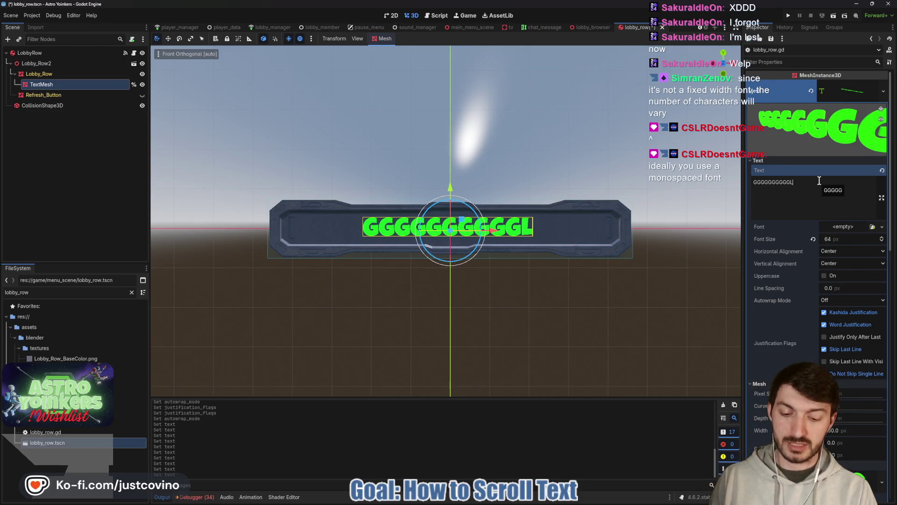
pyautogui.write('I1')
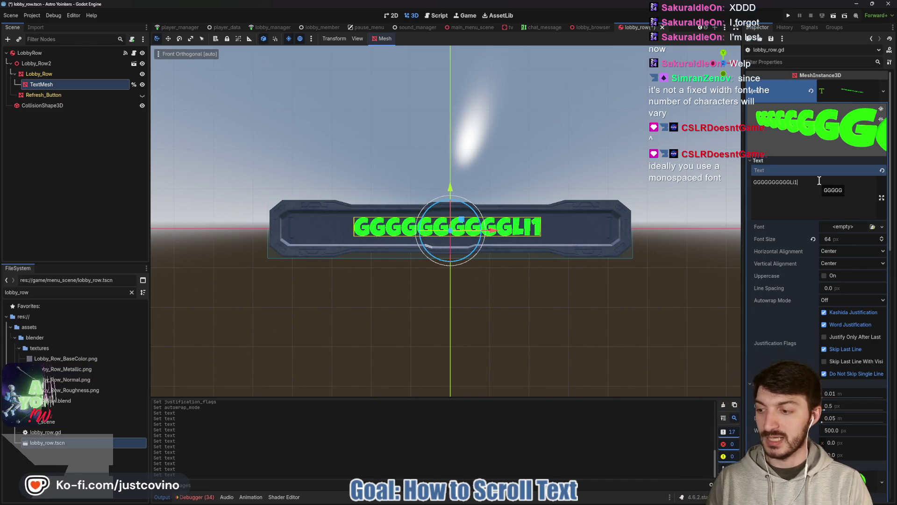
pyautogui.press('BackSpace')
pyautogui.press('BackSpace')
pyautogui.hotkey('ctrl', 'a')
pyautogui.press('BackSpace')
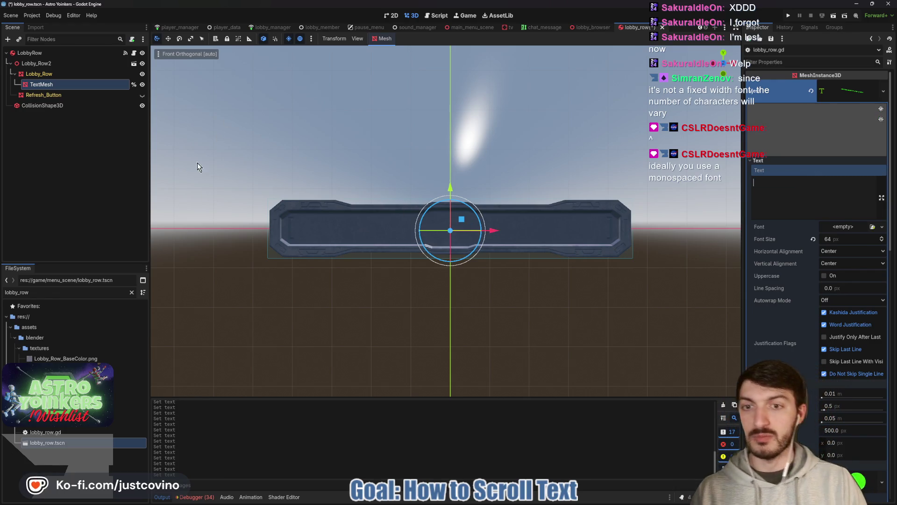
pyautogui.click(133, 53)
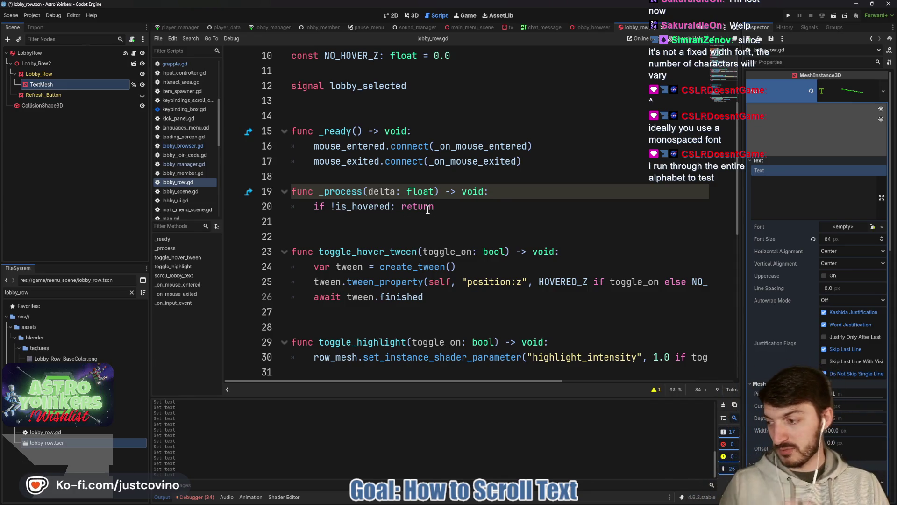
pyautogui.click(411, 15)
pyautogui.click(802, 184)
pyautogui.write('abcdefghij')
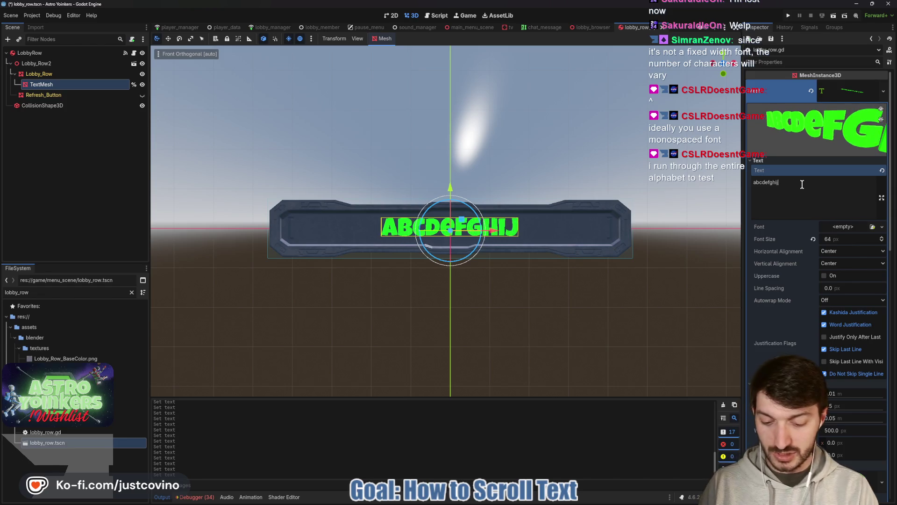
pyautogui.write('klmnop')
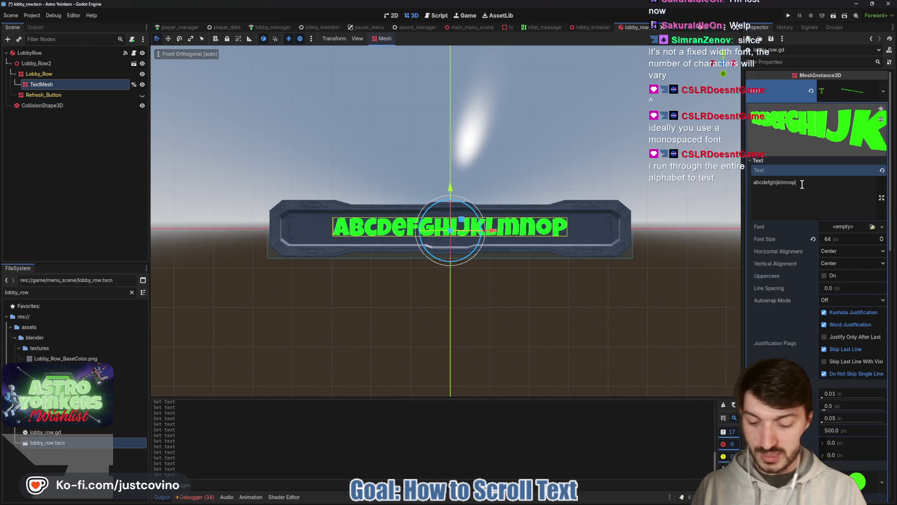
pyautogui.write('qrstuv')
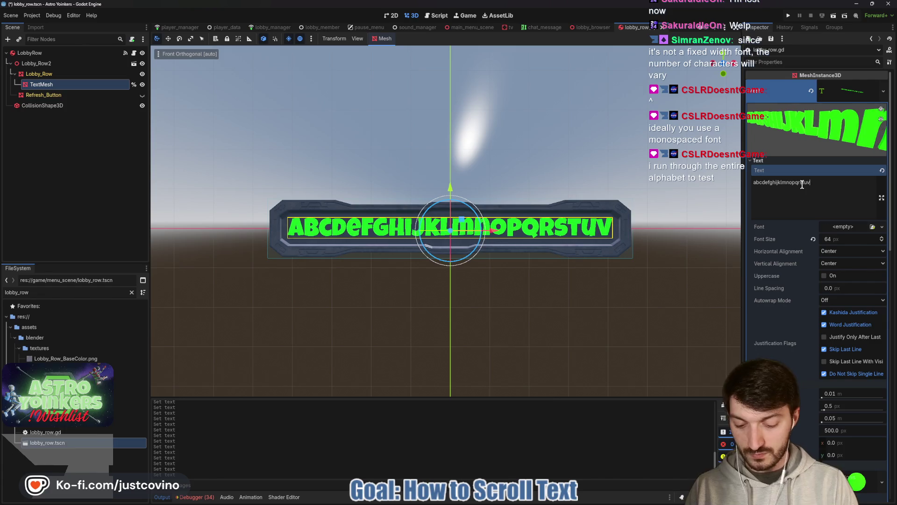
pyautogui.write('wxyz')
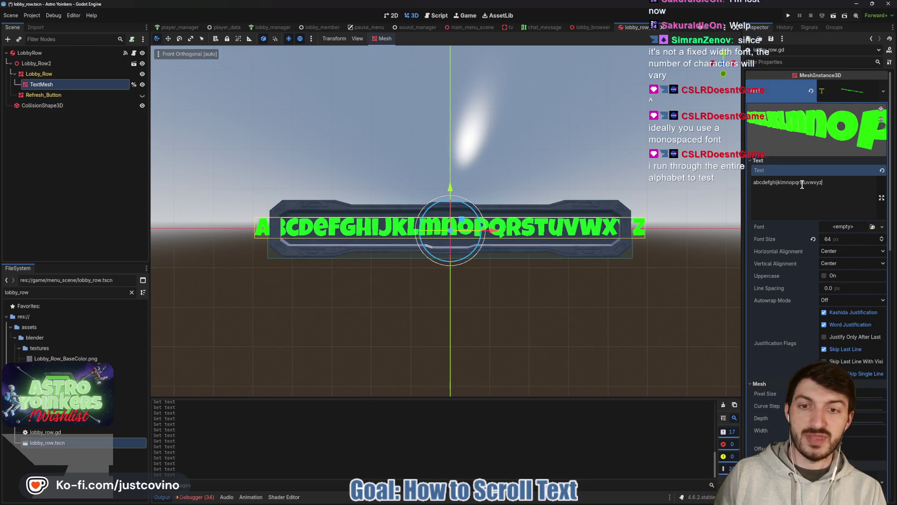
pyautogui.press('BackSpace')
pyautogui.press('BackSpace')
pyautogui.press('BackSpace')
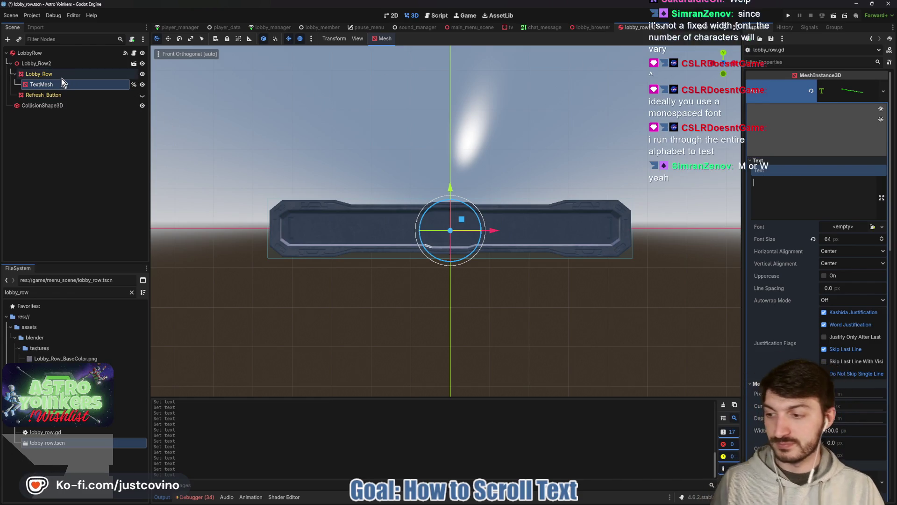
# - Add 'const MAX_TEXT_SIZE: int = 18' below NO_HOVER_Z in lobby_row.gd and save
pyautogui.click(135, 53)
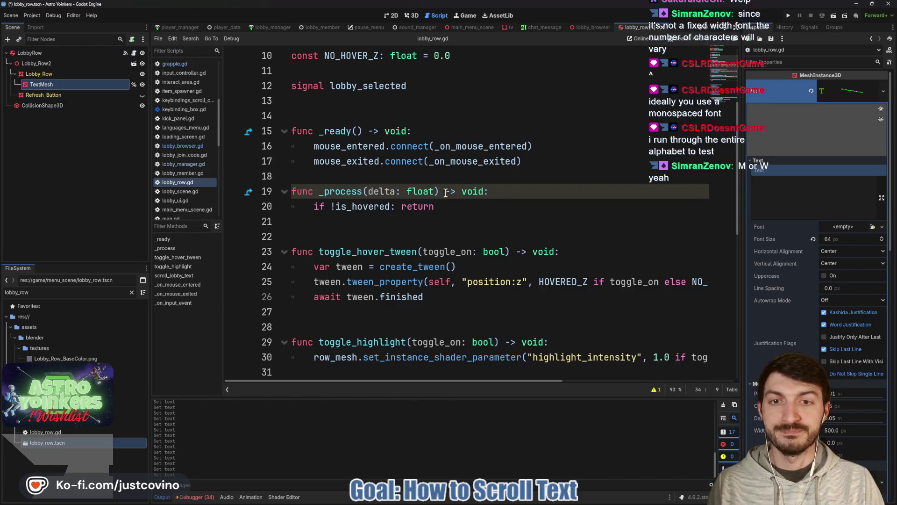
pyautogui.scroll(2, 440, 193)
pyautogui.click(483, 147)
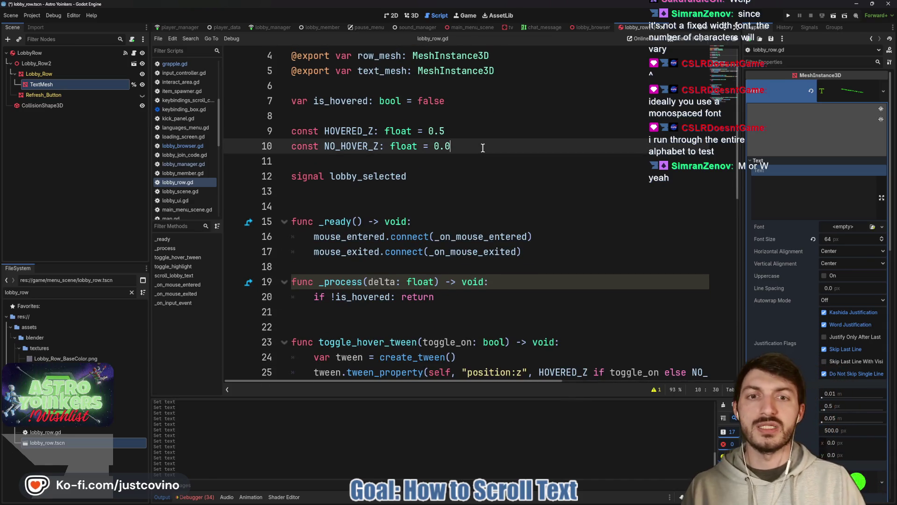
pyautogui.press('Return')
pyautogui.write('const MAX_')
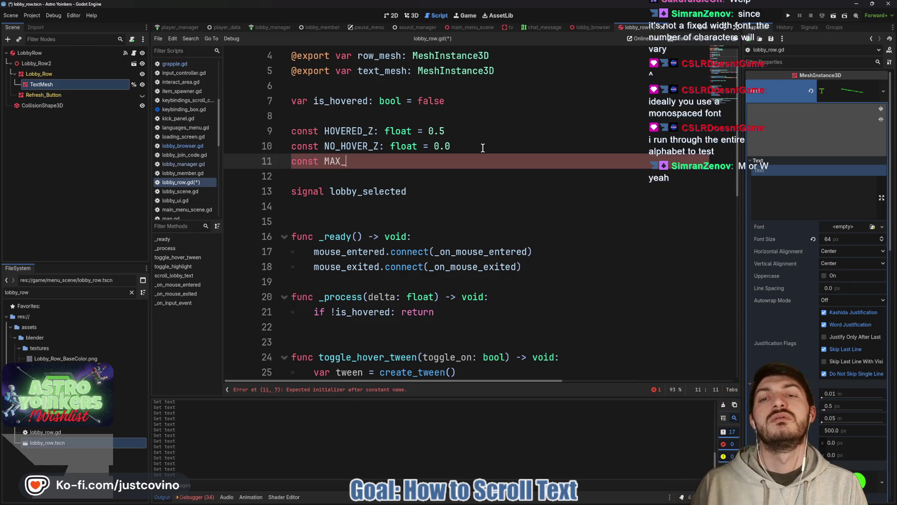
pyautogui.write('TEX')
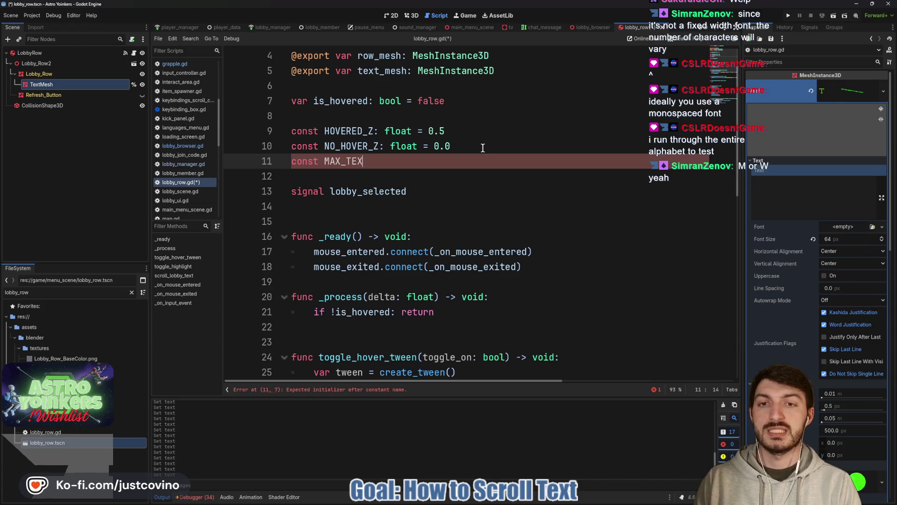
pyautogui.write('T_SIZE')
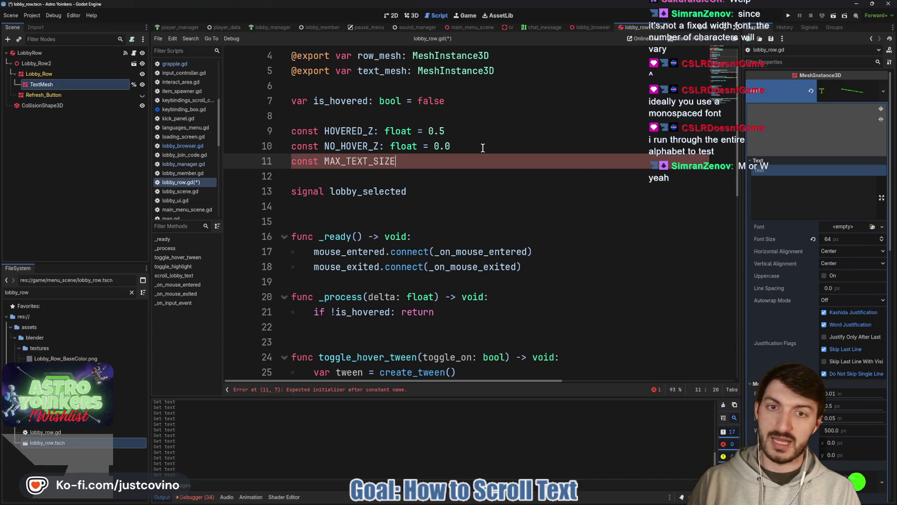
pyautogui.write(': int = ')
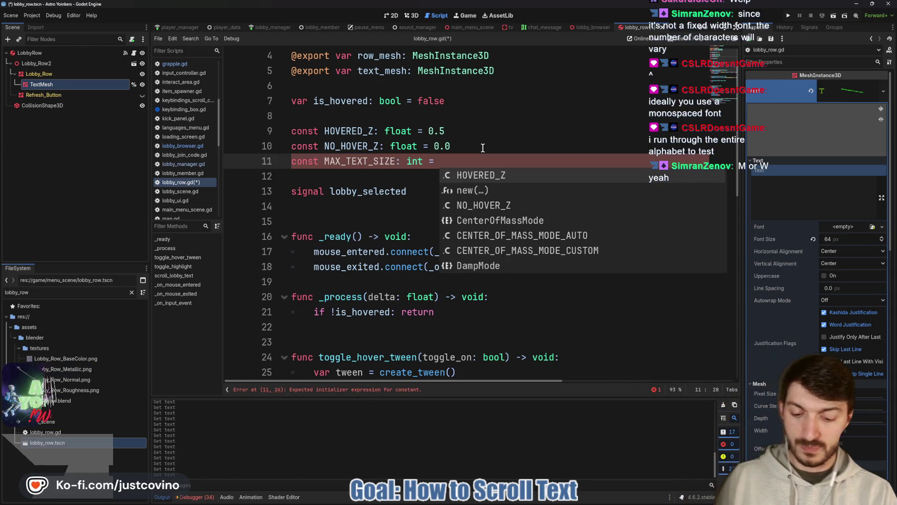
pyautogui.write('18')
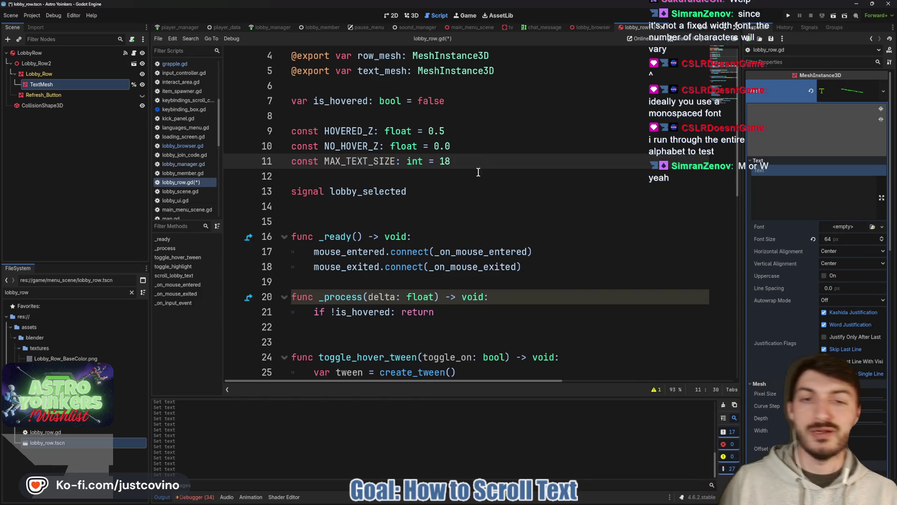
pyautogui.click(460, 171)
pyautogui.hotkey('ctrl', 's')
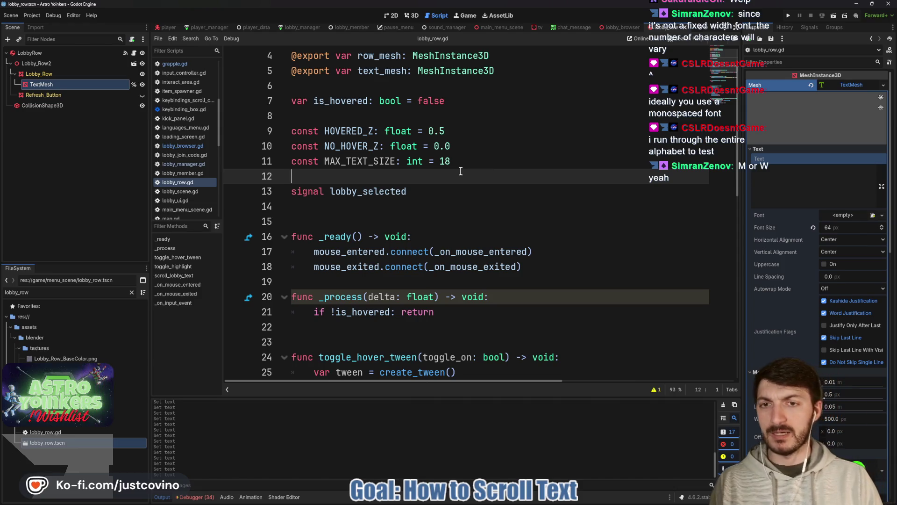
# - Go to the pass line in scroll_lobby_text, then scroll back up the script
pyautogui.scroll(-6, 460, 171)
pyautogui.click(390, 243)
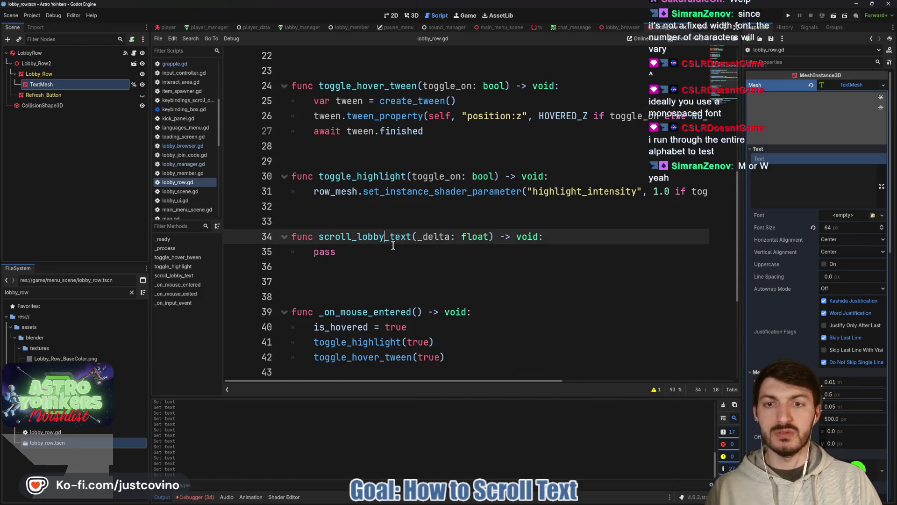
pyautogui.press('Down')
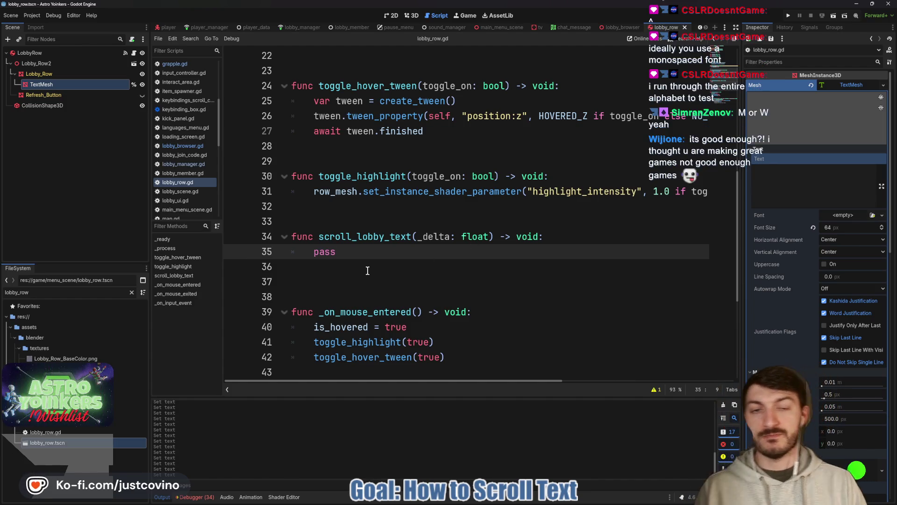
pyautogui.scroll(4, 377, 267)
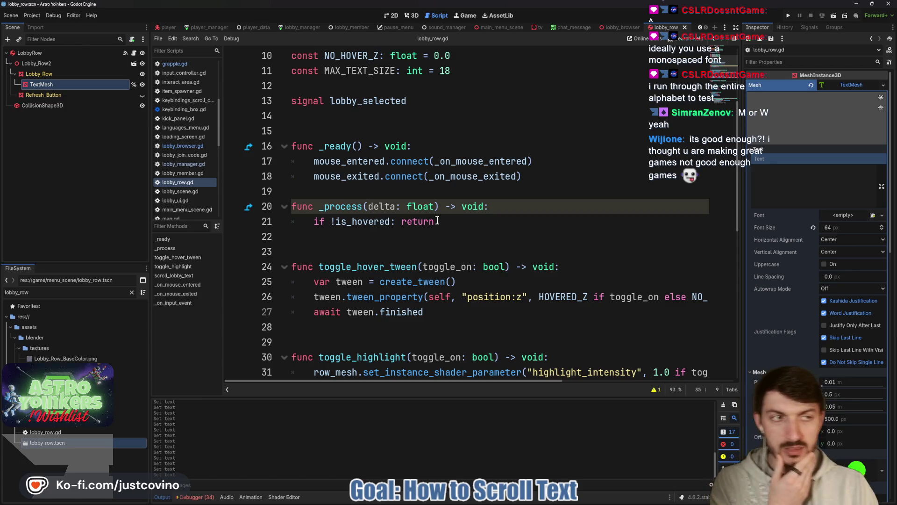
pyautogui.scroll(2, 393, 193)
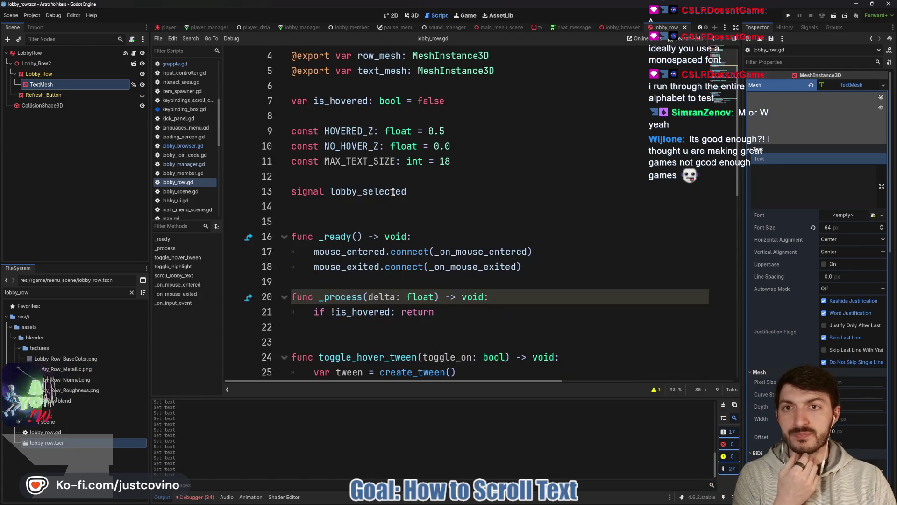
pyautogui.scroll(1, 393, 192)
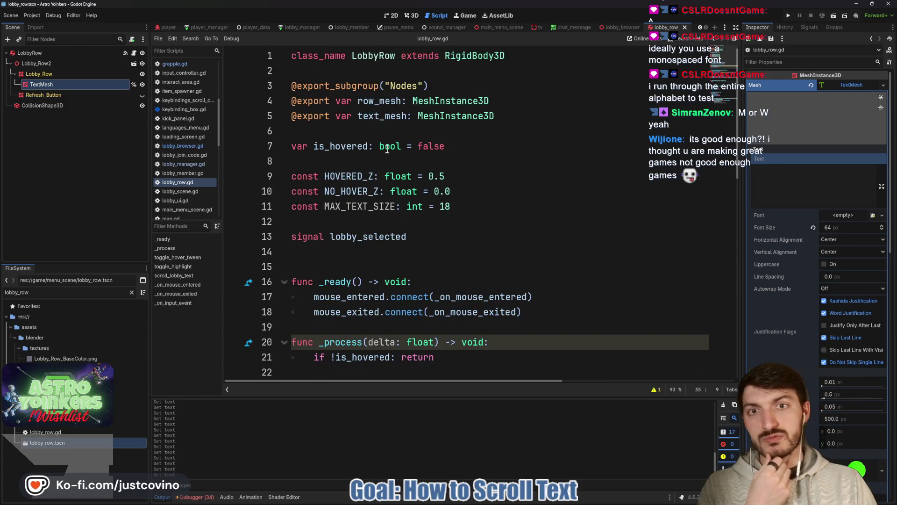
# - Declare 'var mesh_text: String' under is_hovered, save lobby_row.gd, and bring up lobby_browser
pyautogui.click(471, 150)
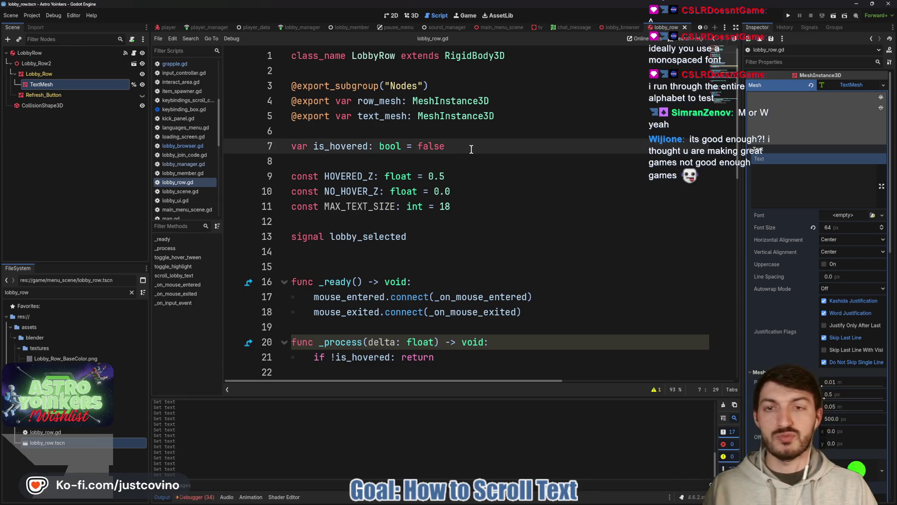
pyautogui.press('Return')
pyautogui.write('var')
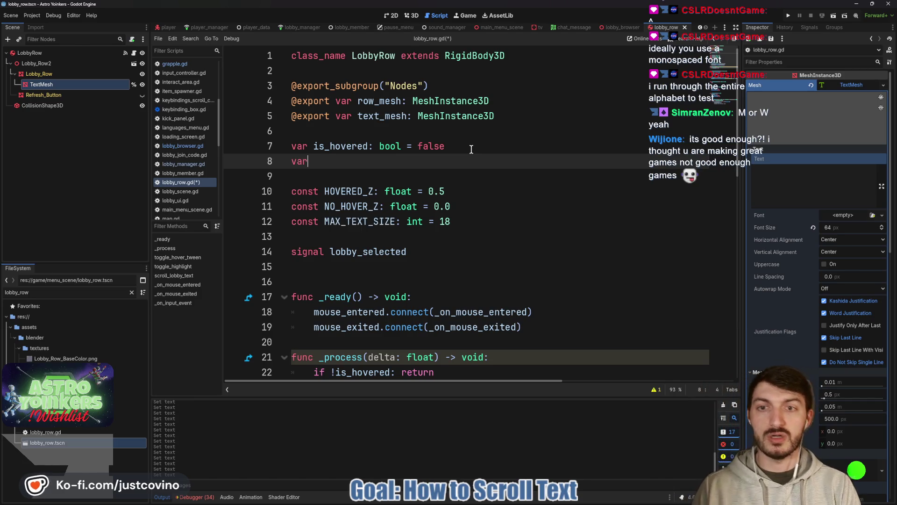
pyautogui.write('mesh')
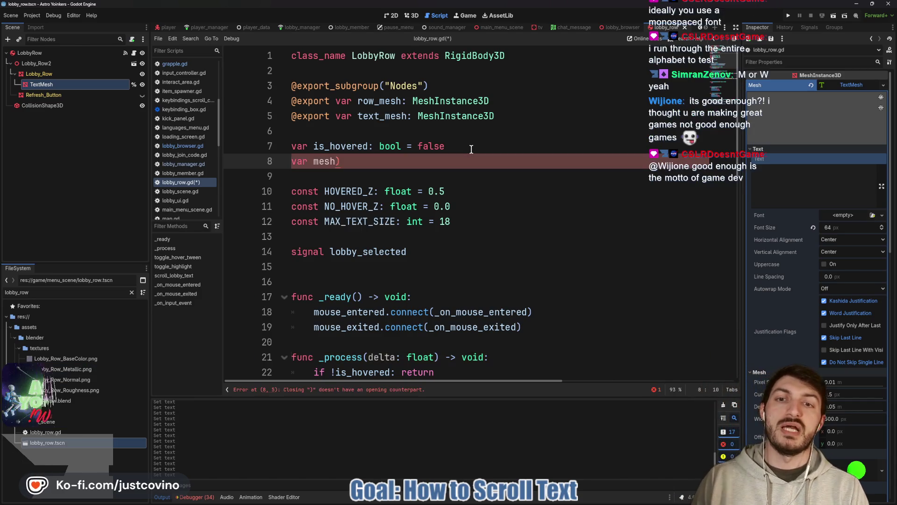
pyautogui.write('_text')
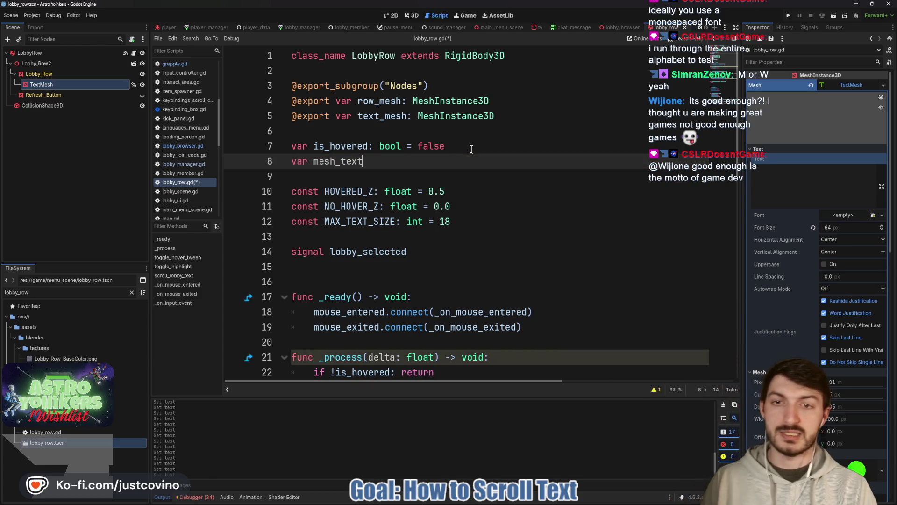
pyautogui.write(': String')
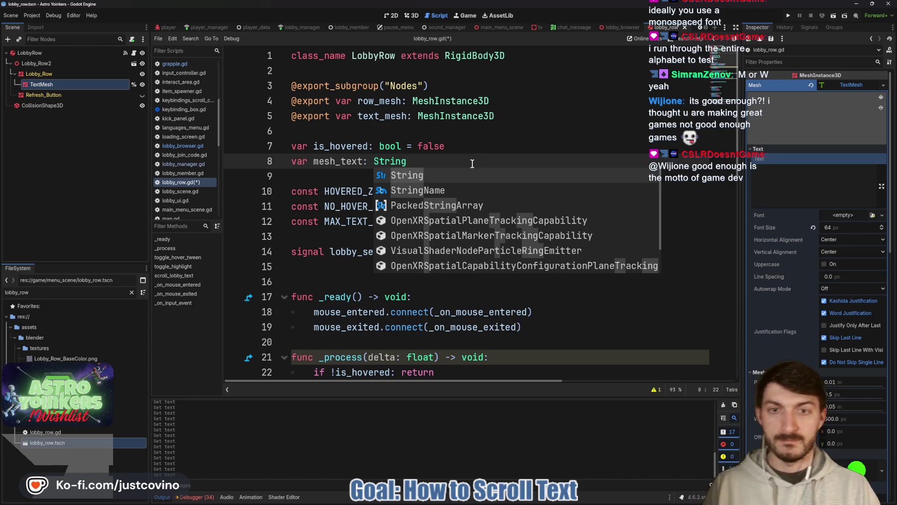
pyautogui.click(453, 153)
pyautogui.hotkey('ctrl', 's')
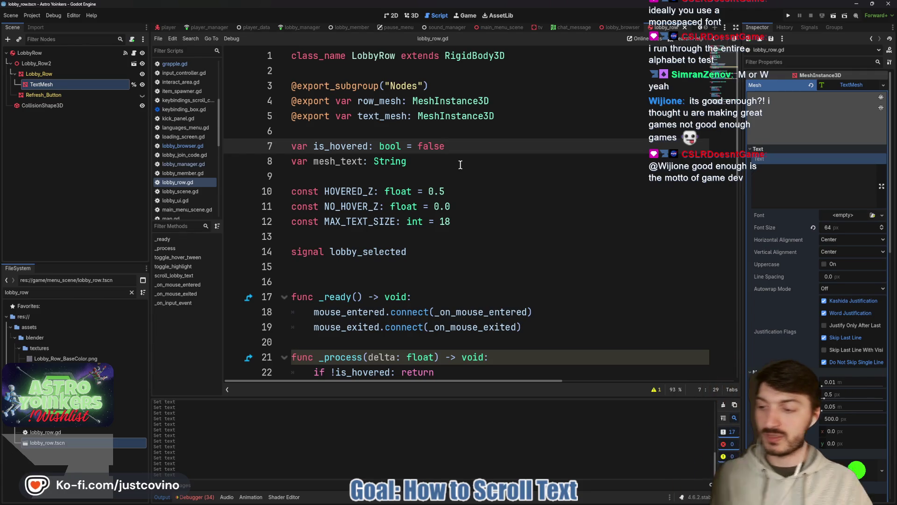
pyautogui.click(448, 165)
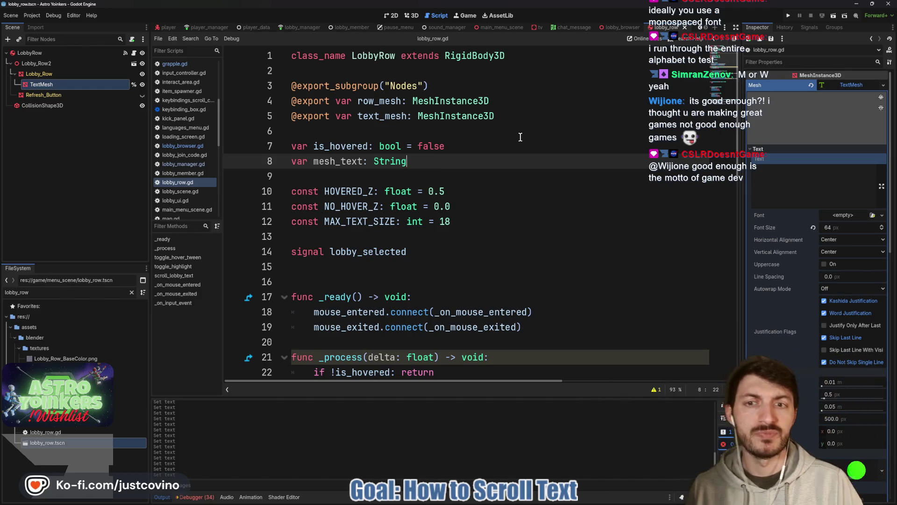
pyautogui.click(622, 27)
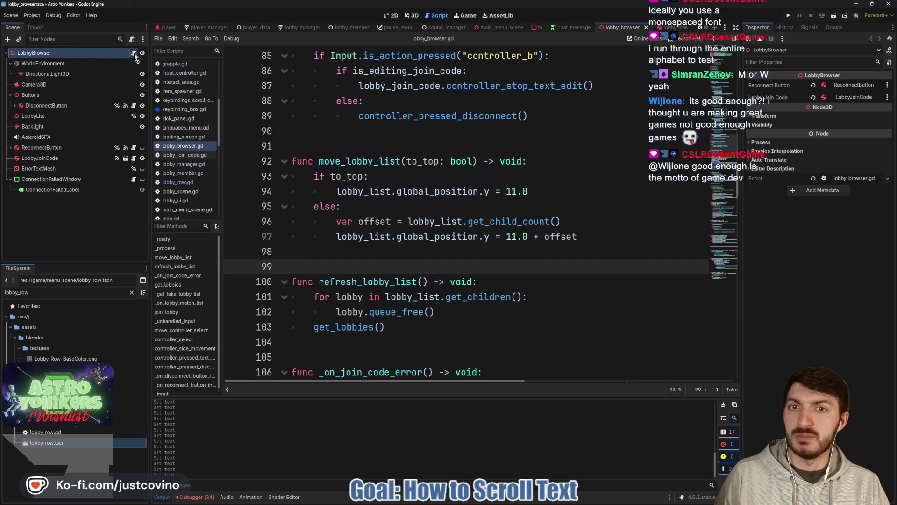
# - Look over lobby_browser.gd, checking the _on_lobby_match_list connection, down to the fake lobby list
pyautogui.scroll(3, 377, 187)
pyautogui.scroll(12, 378, 186)
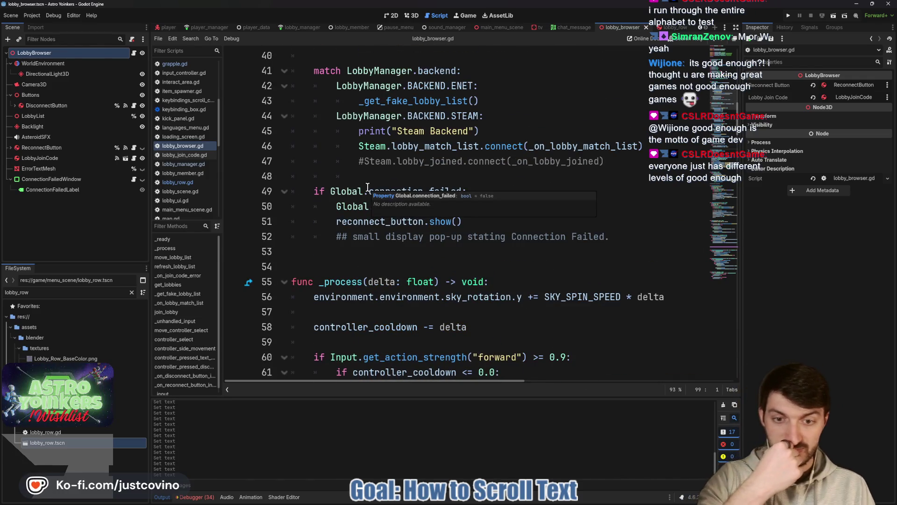
pyautogui.scroll(-4, 368, 186)
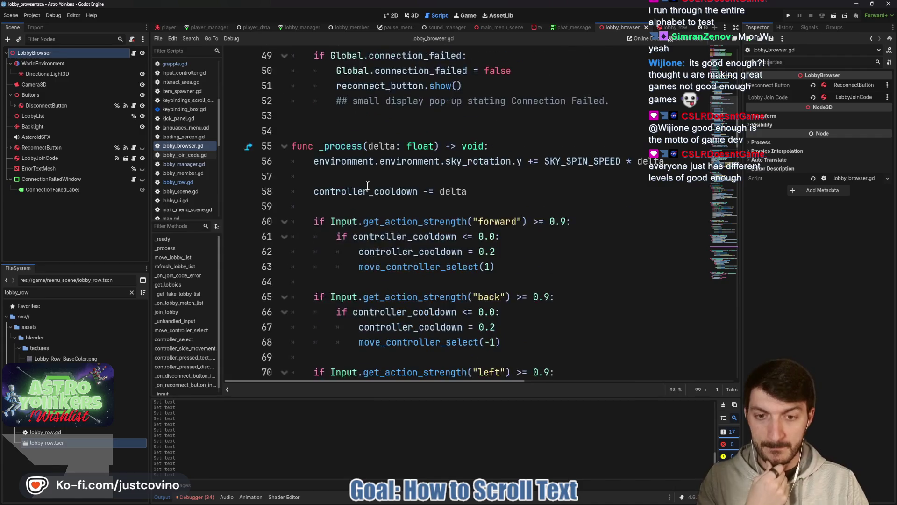
pyautogui.scroll(6, 493, 205)
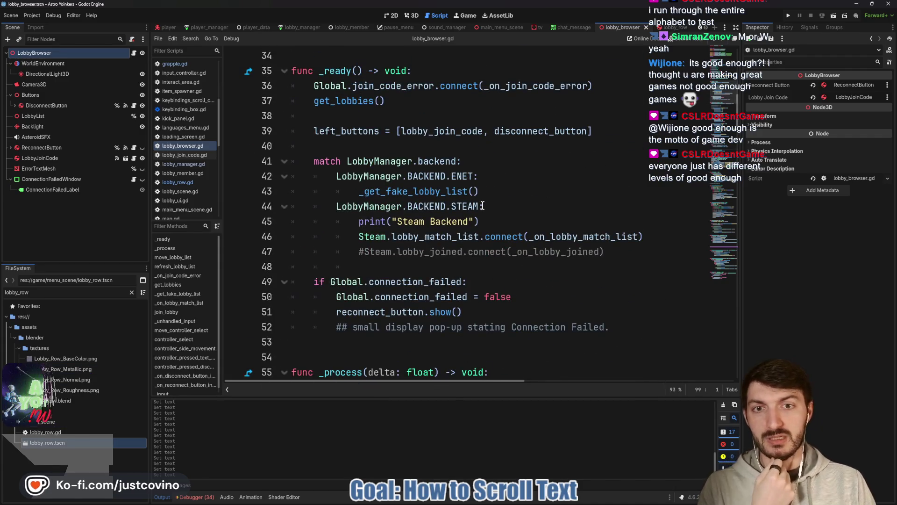
pyautogui.scroll(5, 486, 206)
pyautogui.scroll(-4, 476, 210)
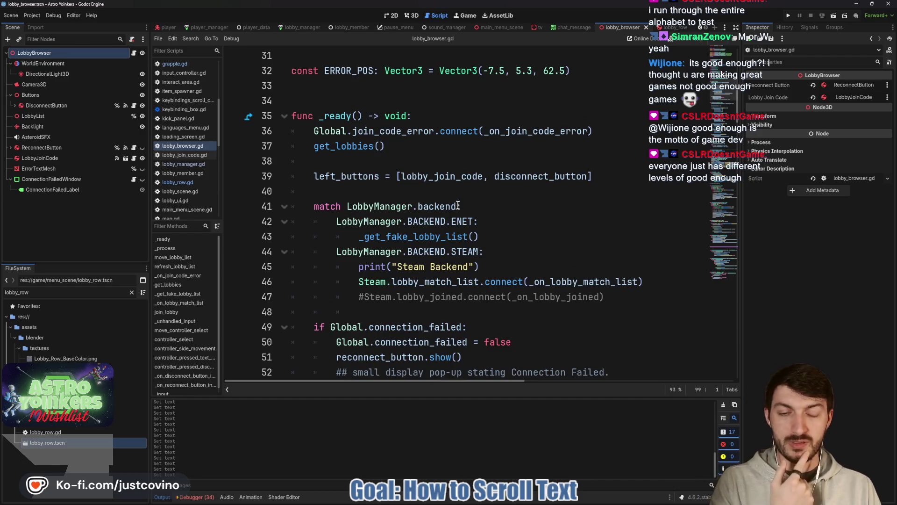
pyautogui.click(553, 281)
pyautogui.doubleClick(553, 281)
pyautogui.scroll(-12, 573, 211)
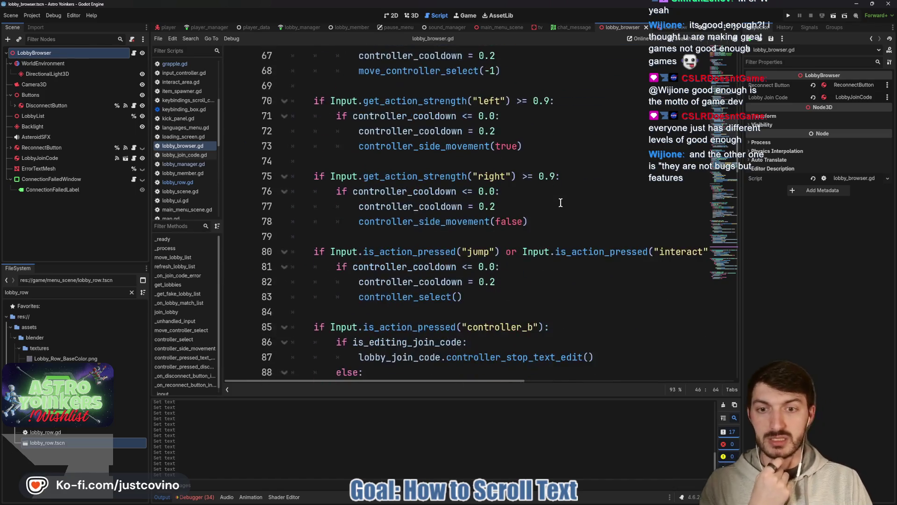
pyautogui.scroll(-10, 561, 203)
pyautogui.scroll(-3, 488, 206)
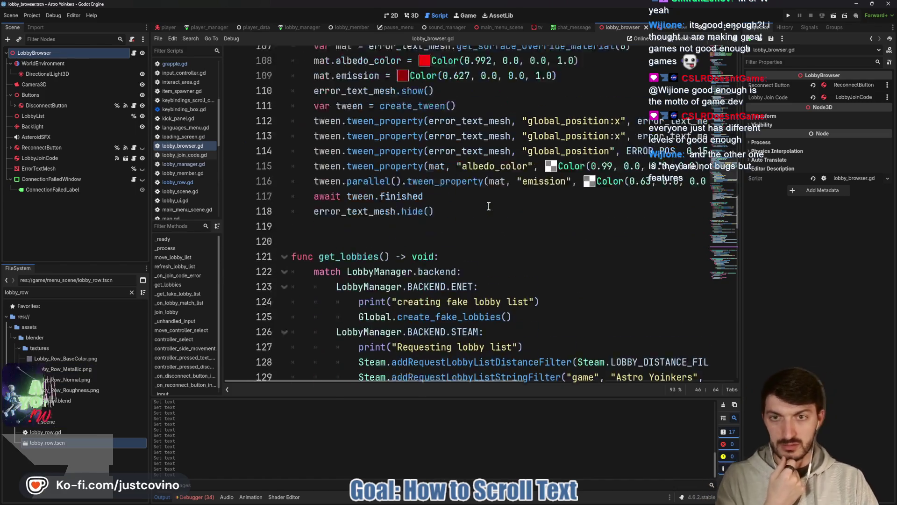
pyautogui.scroll(-3, 488, 206)
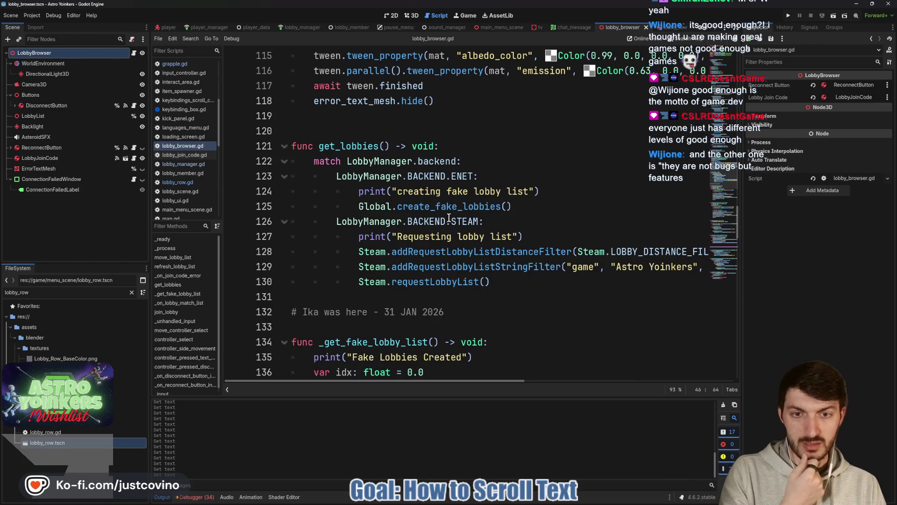
pyautogui.scroll(-5, 446, 218)
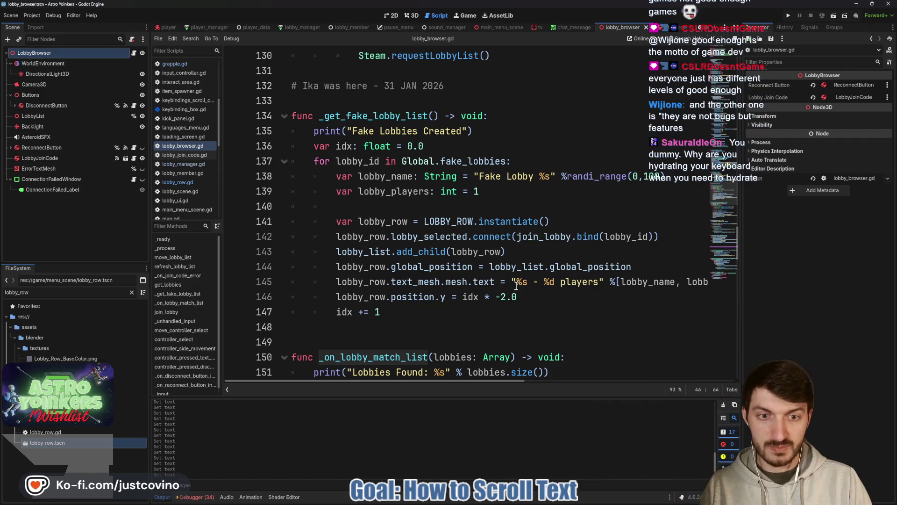
# - Set lobby_row.mesh_text to the copied "%s - %d players" format expression and save
pyautogui.click(335, 296)
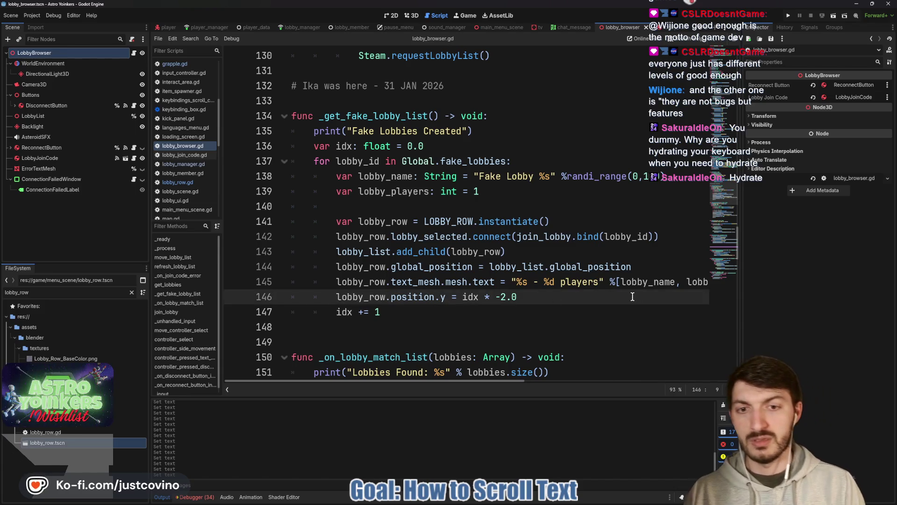
pyautogui.press('Return')
pyautogui.press('Up')
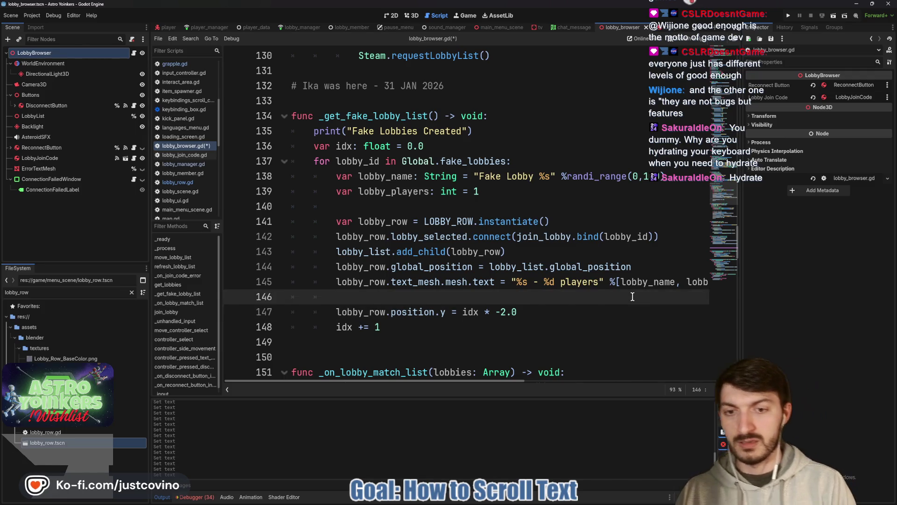
pyautogui.write('lobby')
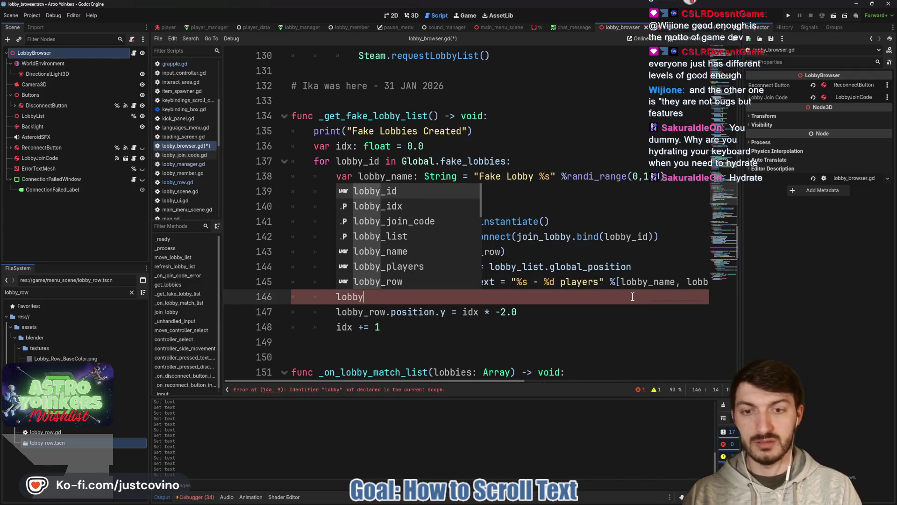
pyautogui.write('_row.')
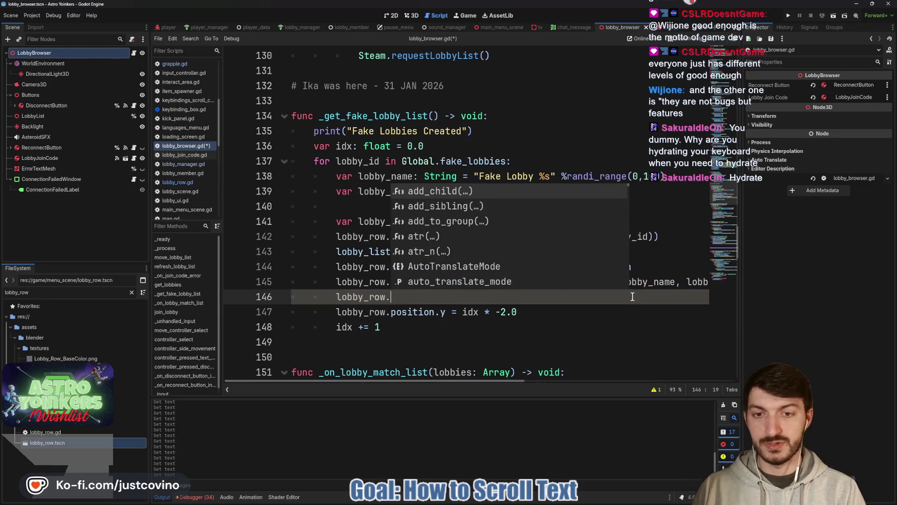
pyautogui.write('mesh_text')
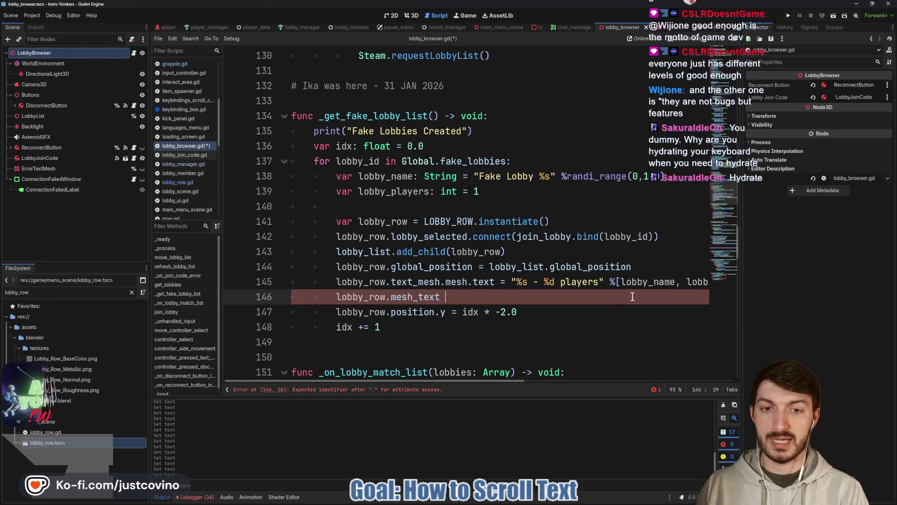
pyautogui.write(' =')
pyautogui.moveTo(514, 280); pyautogui.dragTo(704, 285)
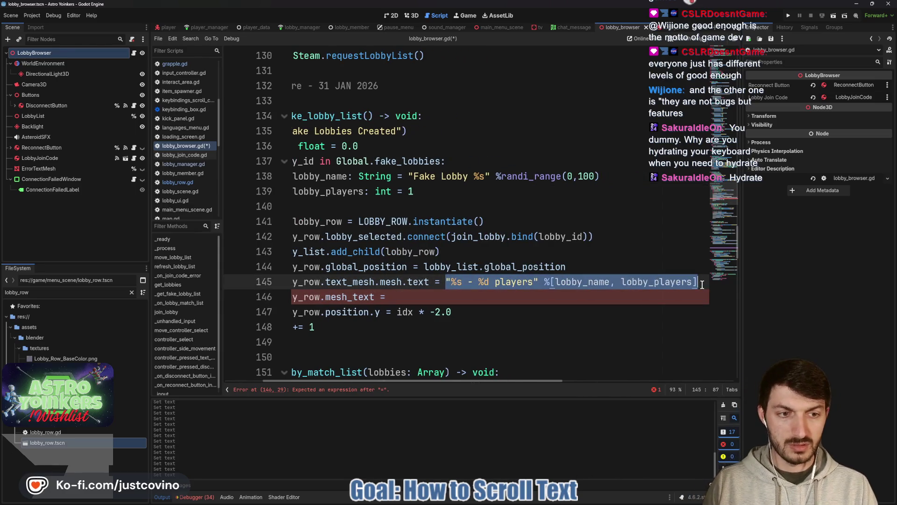
pyautogui.hotkey('ctrl', 'c')
pyautogui.click(409, 301)
pyautogui.hotkey('ctrl', 'v')
pyautogui.hotkey('ctrl', 's')
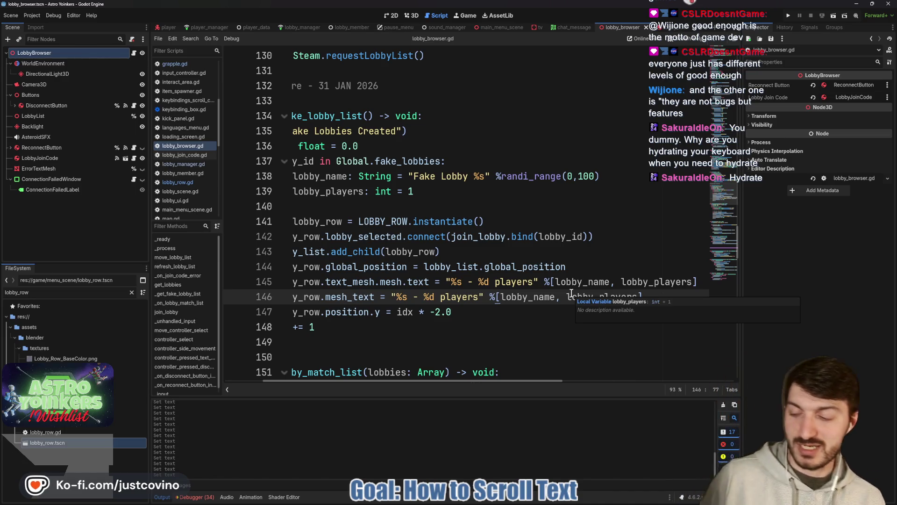
pyautogui.click(495, 311)
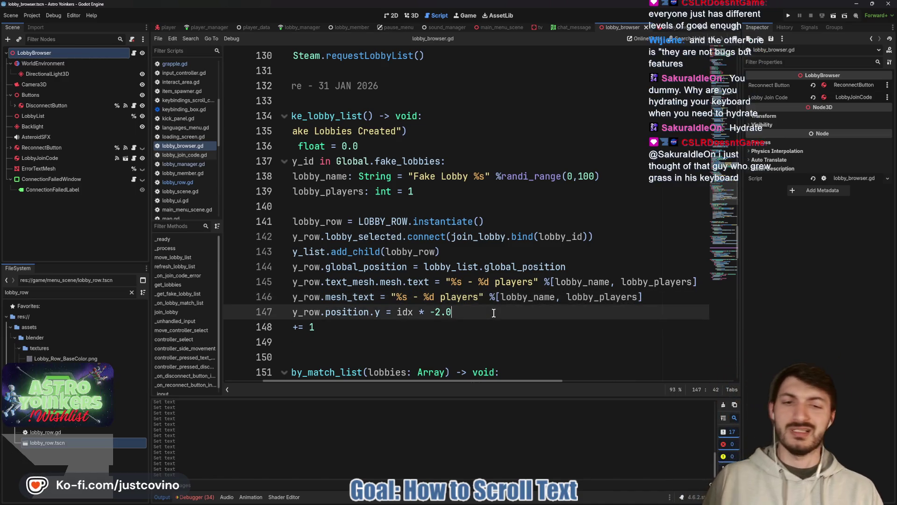
pyautogui.hscroll(-3, 484, 314)
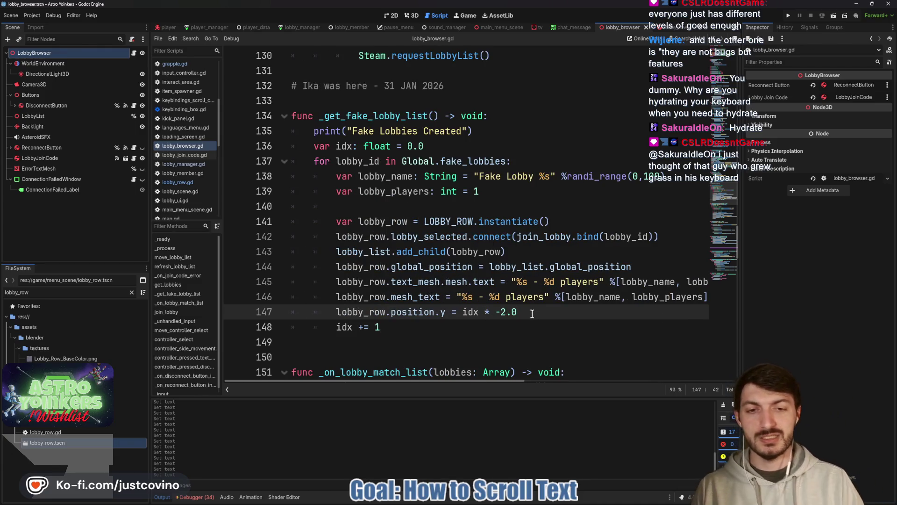
# - Return to lobby_row.gd and delete the pass placeholder inside scroll_lobby_text
pyautogui.hotkey('ctrl', 'Tab')
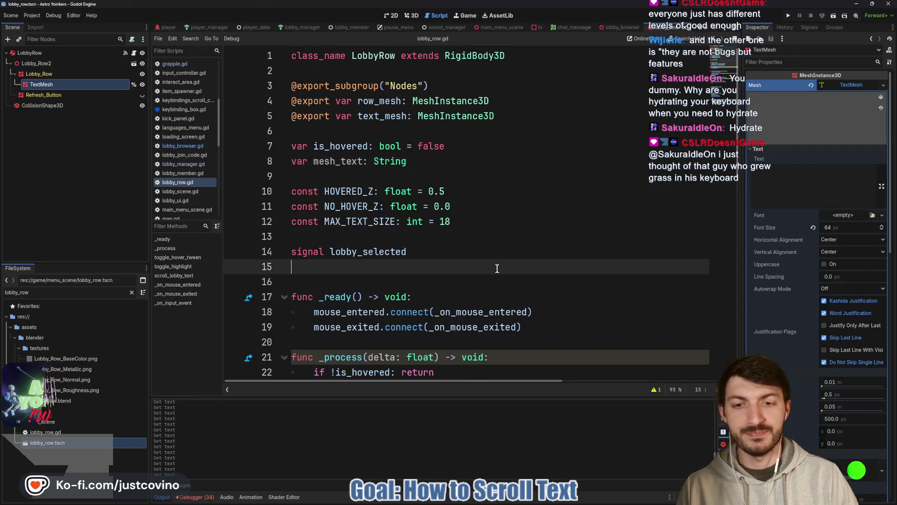
pyautogui.scroll(-5, 493, 269)
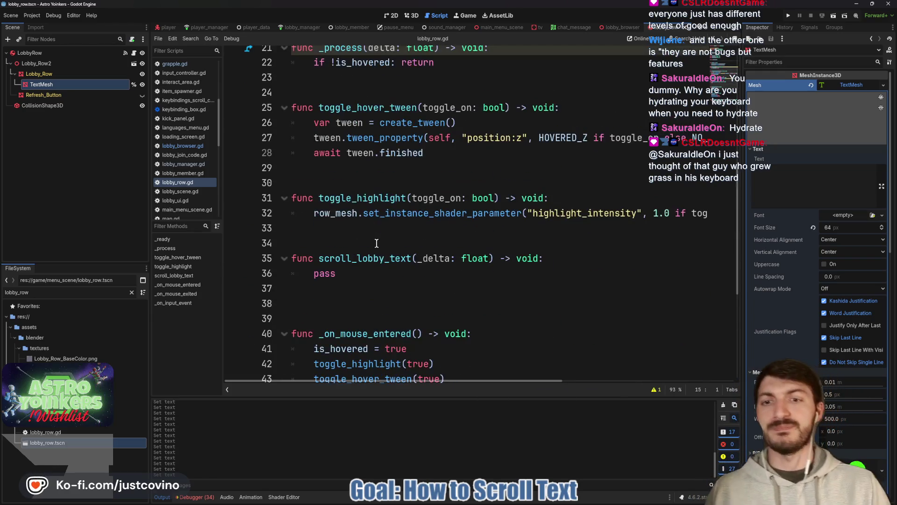
pyautogui.scroll(7, 379, 275)
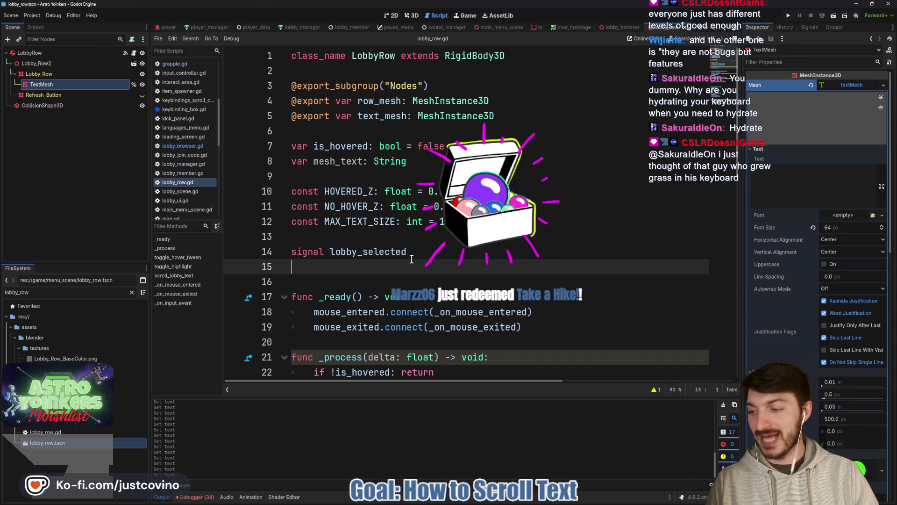
pyautogui.scroll(-4, 401, 198)
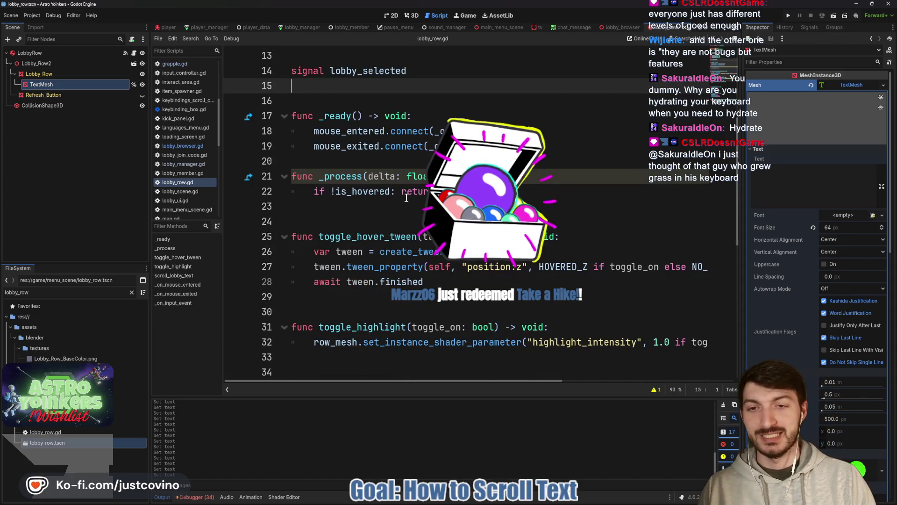
pyautogui.scroll(-3, 401, 197)
pyautogui.click(371, 270)
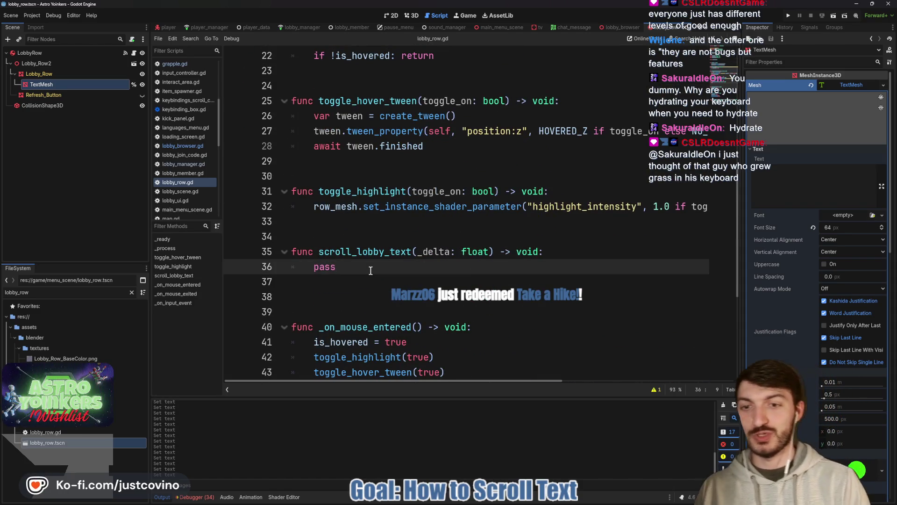
pyautogui.press('BackSpace')
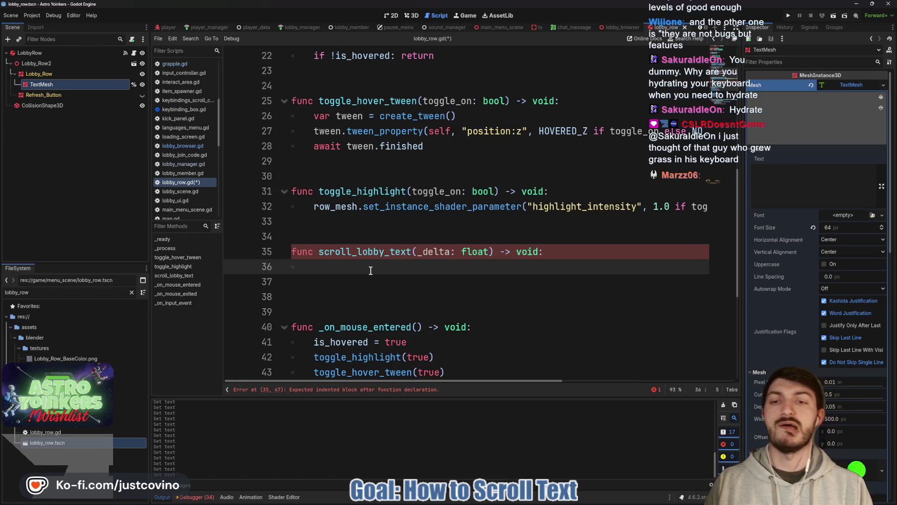
# - Draft a 'text_string = mesh_text' line in scroll_lobby_text, then select and delete it
pyautogui.write('vart')
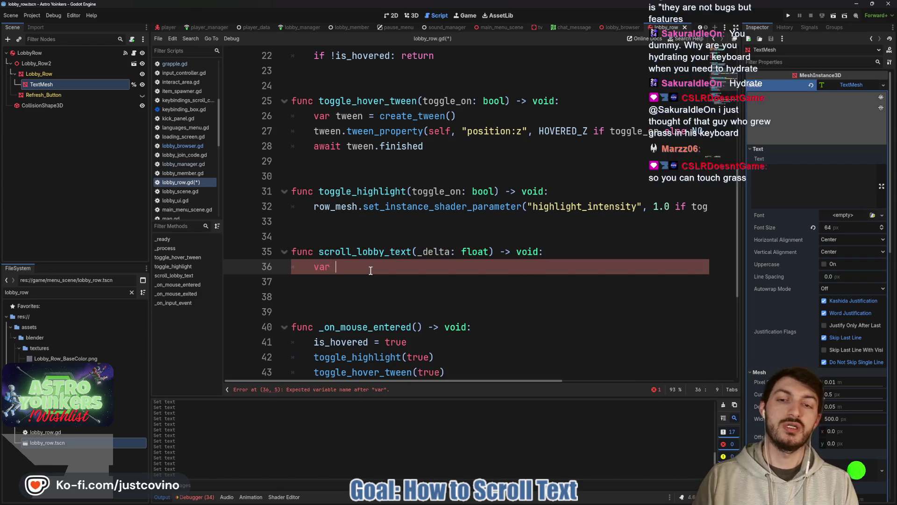
pyautogui.write('ext_')
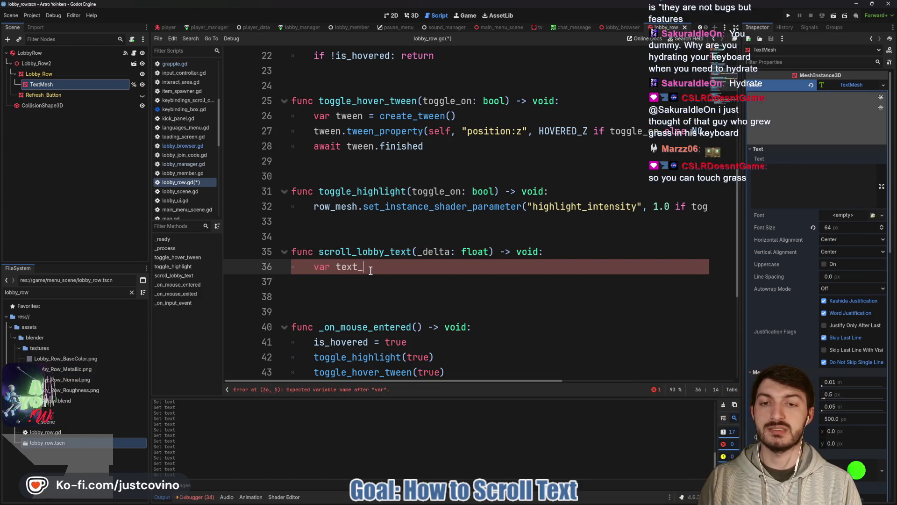
pyautogui.write('string = mesh')
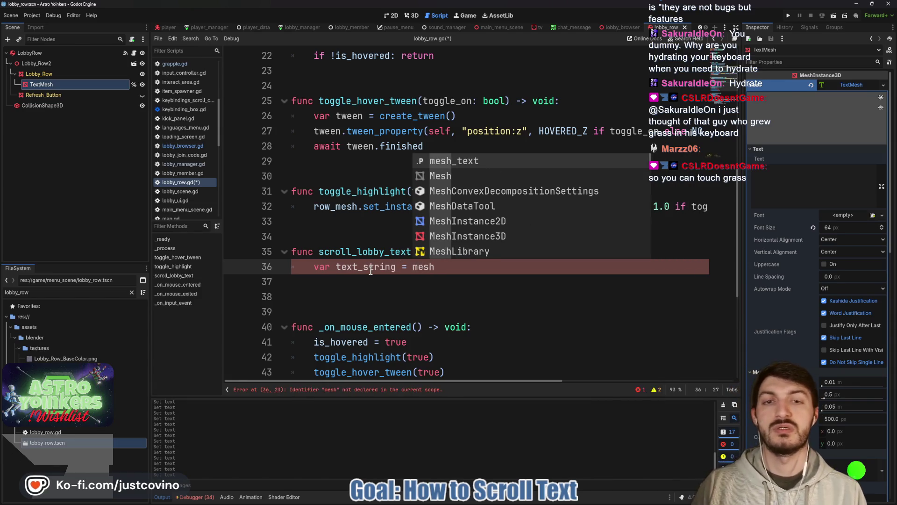
pyautogui.press('Return')
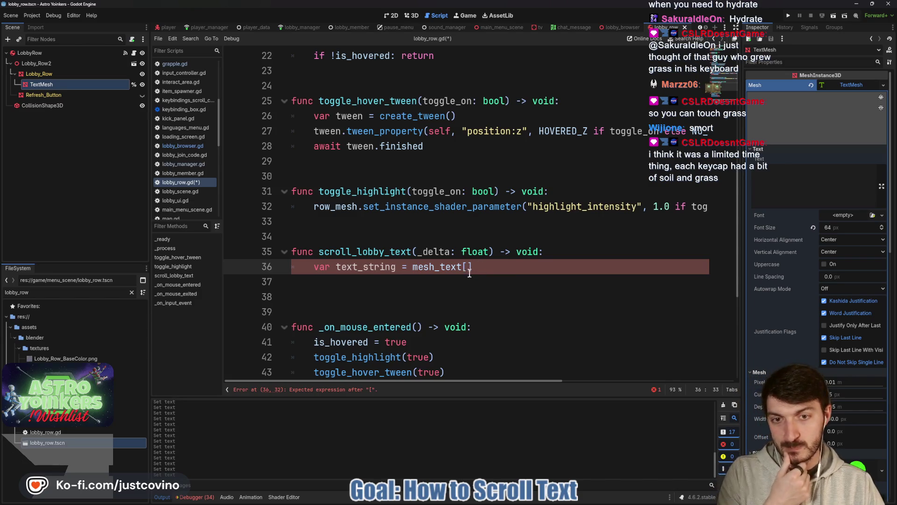
pyautogui.press('BackSpace')
pyautogui.click(412, 268)
pyautogui.moveTo(534, 274); pyautogui.dragTo(303, 264)
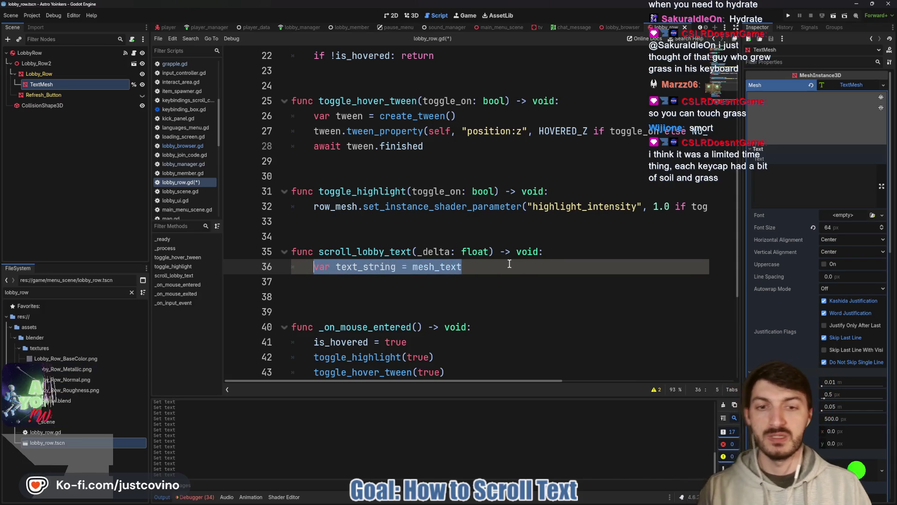
pyautogui.press('BackSpace')
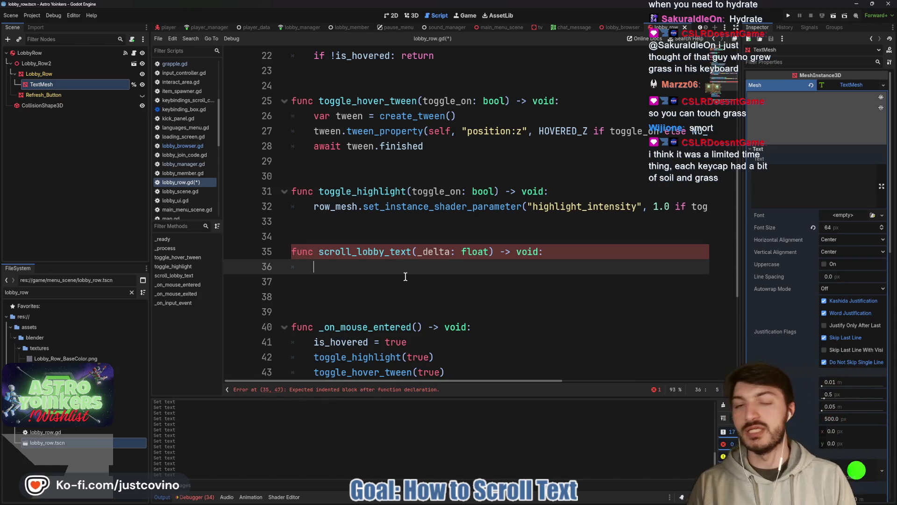
# - Check the mesh_text declaration and return to the empty scroll_lobby_text body
pyautogui.scroll(7, 406, 276)
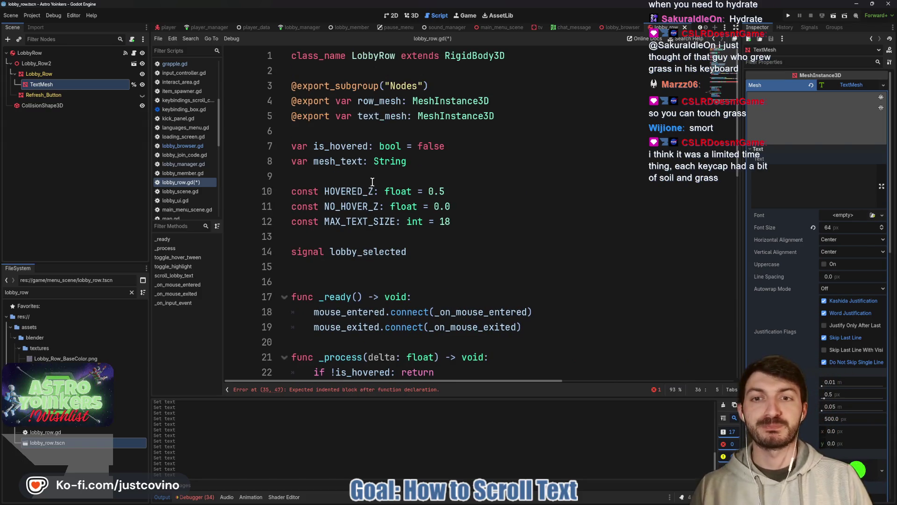
pyautogui.click(342, 161)
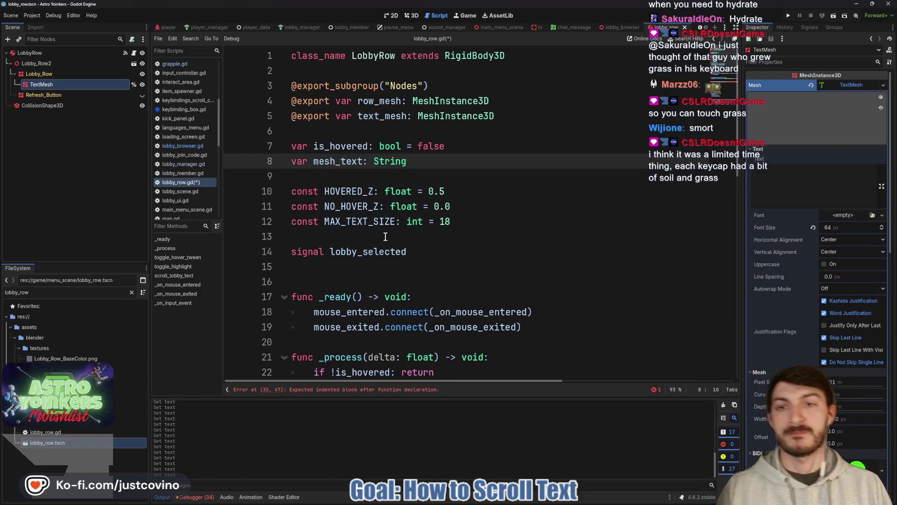
pyautogui.scroll(-9, 393, 243)
pyautogui.click(353, 176)
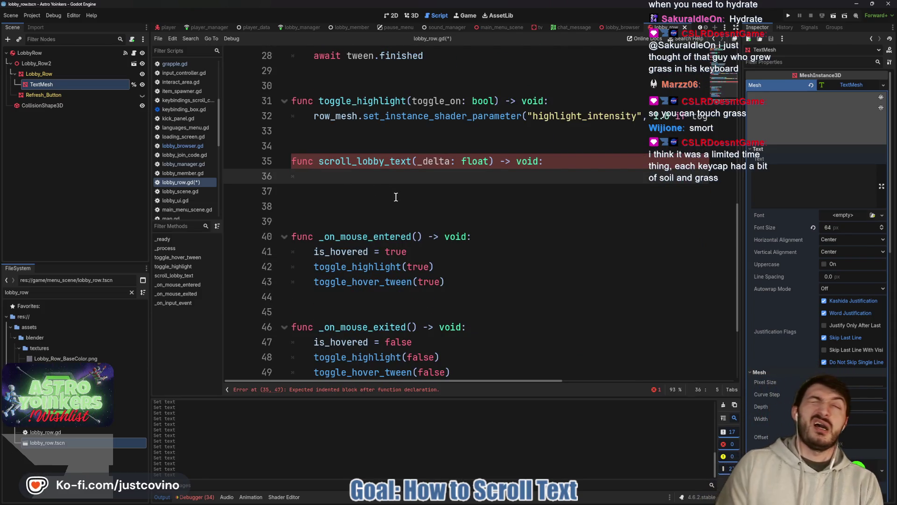
# - Try starting a for loop and a mesh_text line in the body, then erase both
pyautogui.write('for')
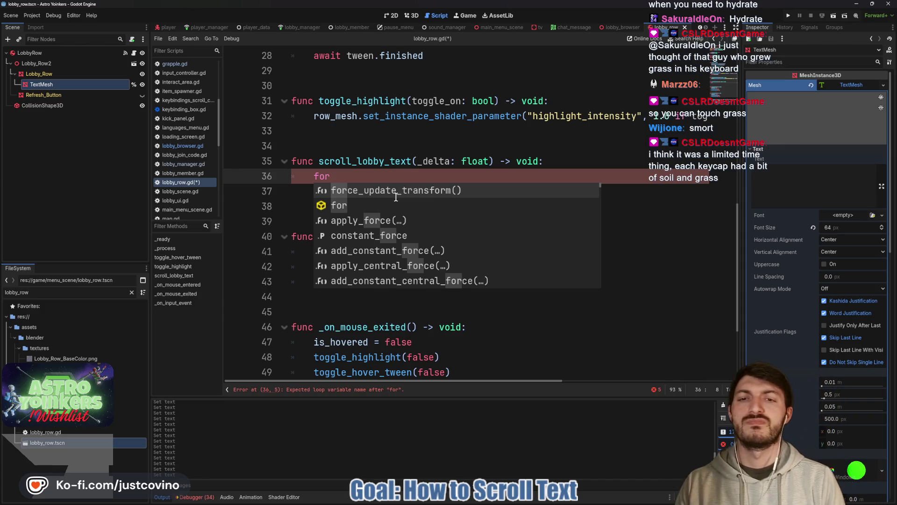
pyautogui.press('BackSpace')
pyautogui.press('BackSpace')
pyautogui.press('BackSpace')
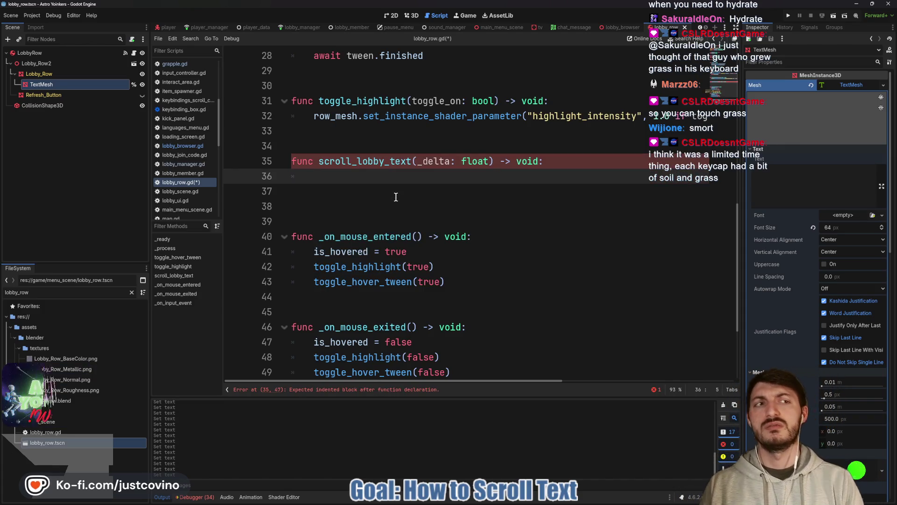
pyautogui.write('mesh')
pyautogui.press('Return')
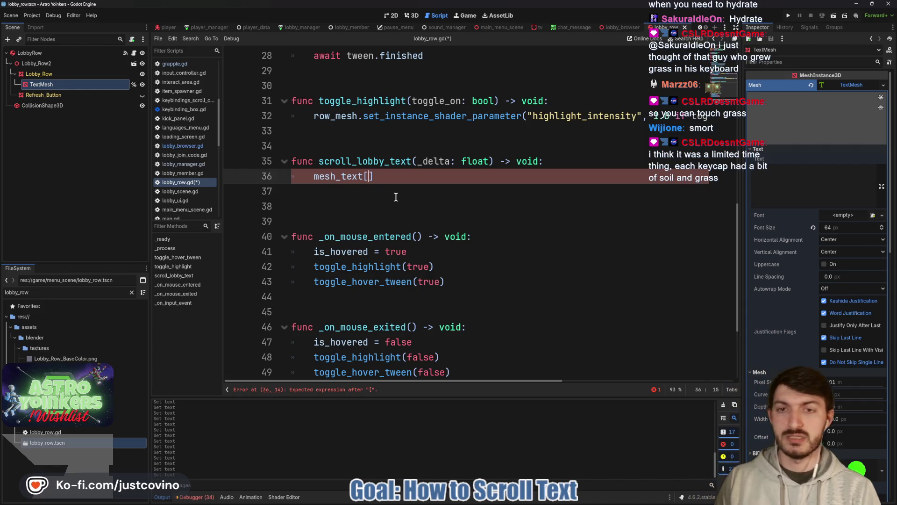
pyautogui.press('BackSpace')
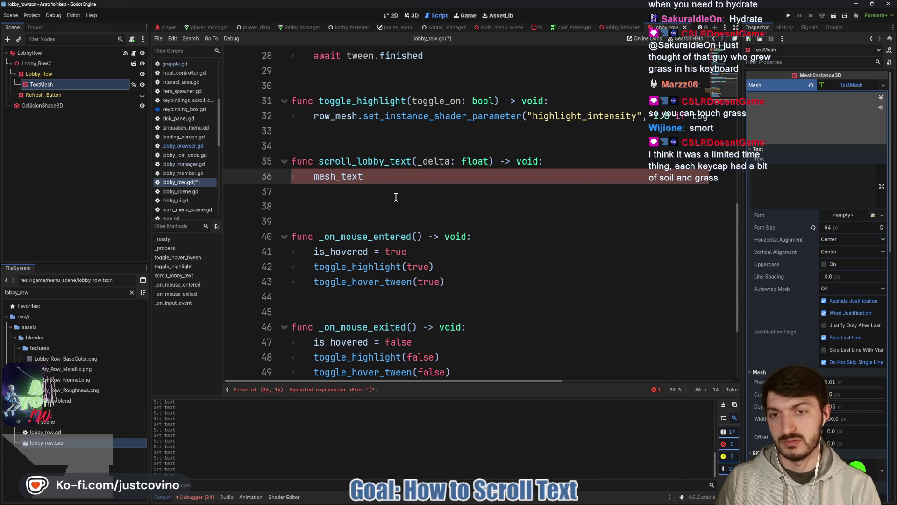
pyautogui.press('BackSpace')
pyautogui.press('BackSpace')
pyautogui.press('BackSpace')
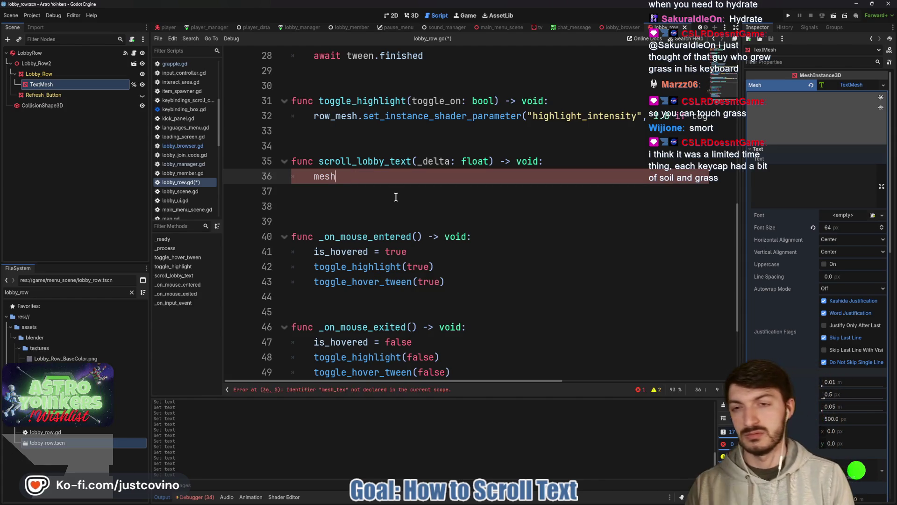
# - Give scroll_lobby_text a pass body, save lobby_row.gd, and open the pause_menu scene
pyautogui.write('pass')
pyautogui.hotkey('ctrl', 's')
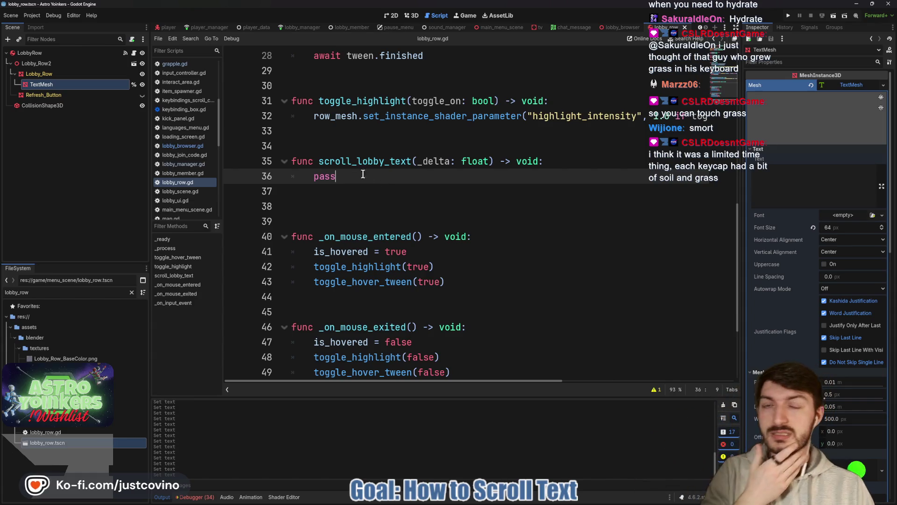
pyautogui.click(393, 28)
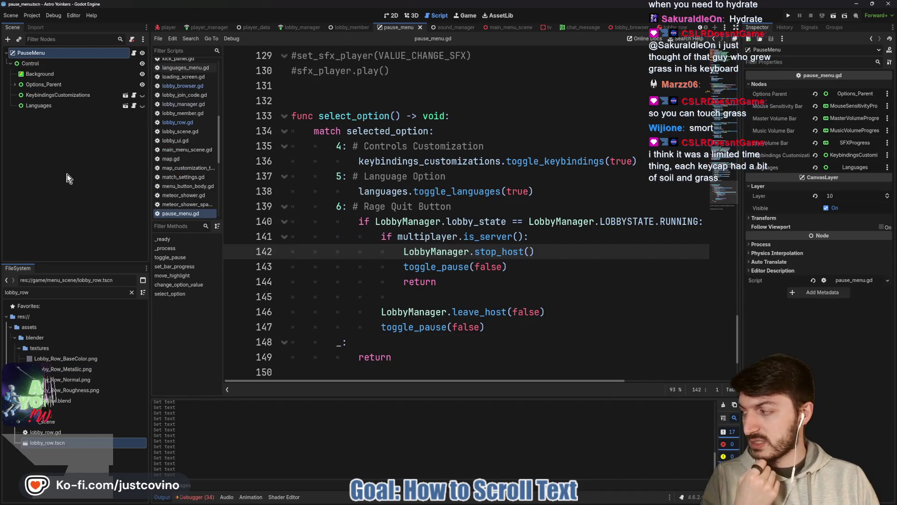
# - Open the KeybindingsCustomizations scene and the Forward node's keybinding_box.gd script
pyautogui.click(134, 96)
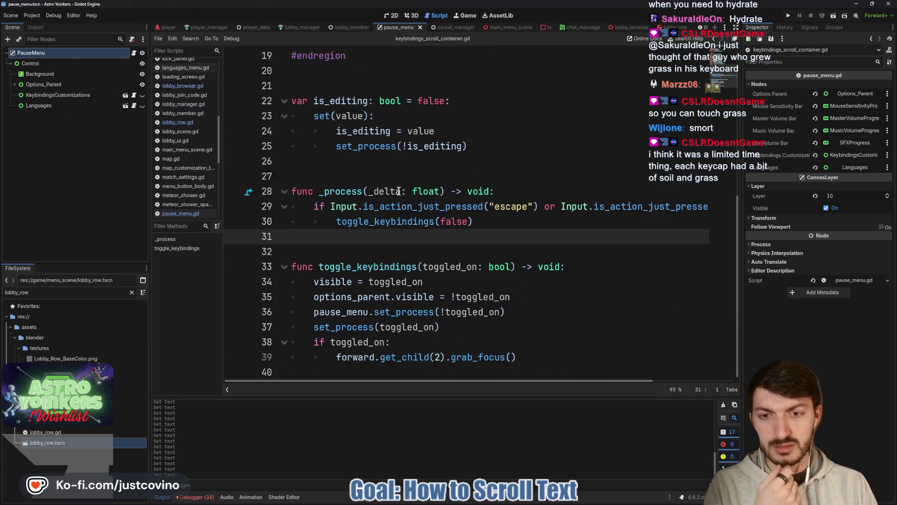
pyautogui.click(15, 84)
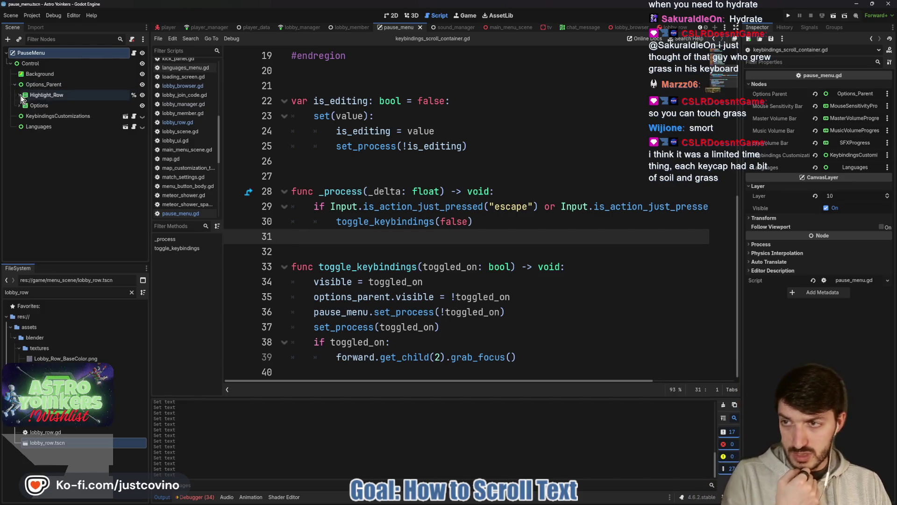
pyautogui.click(125, 117)
pyautogui.click(131, 147)
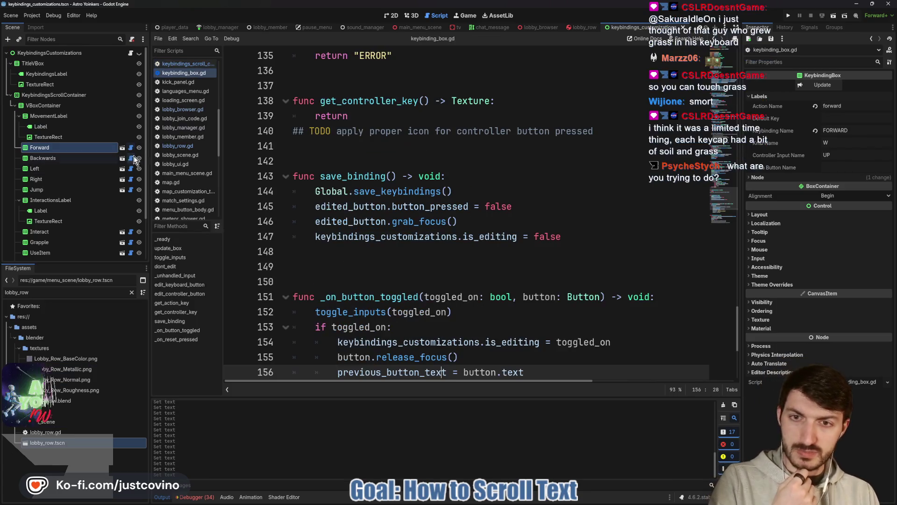
# - Browse keybinding_box.gd and reopen keybindings_scroll_container.gd for comparison
pyautogui.scroll(-5, 415, 242)
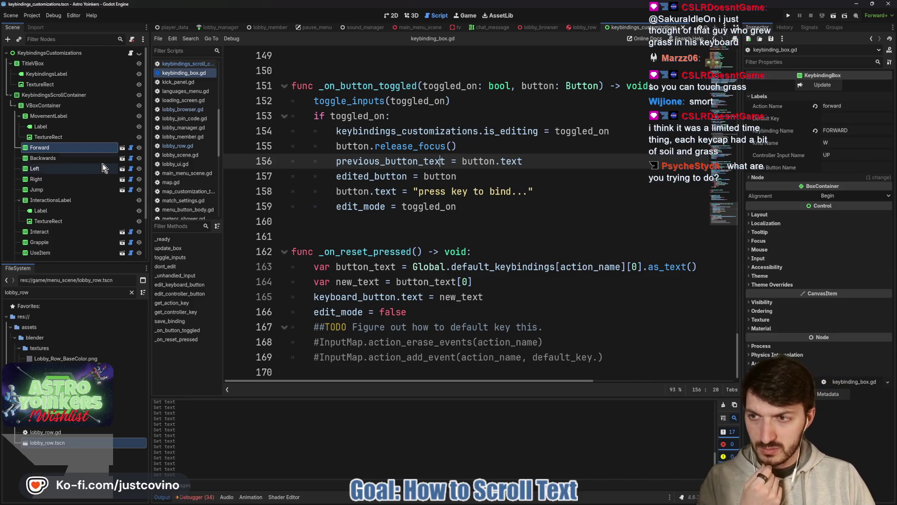
pyautogui.scroll(5, 334, 225)
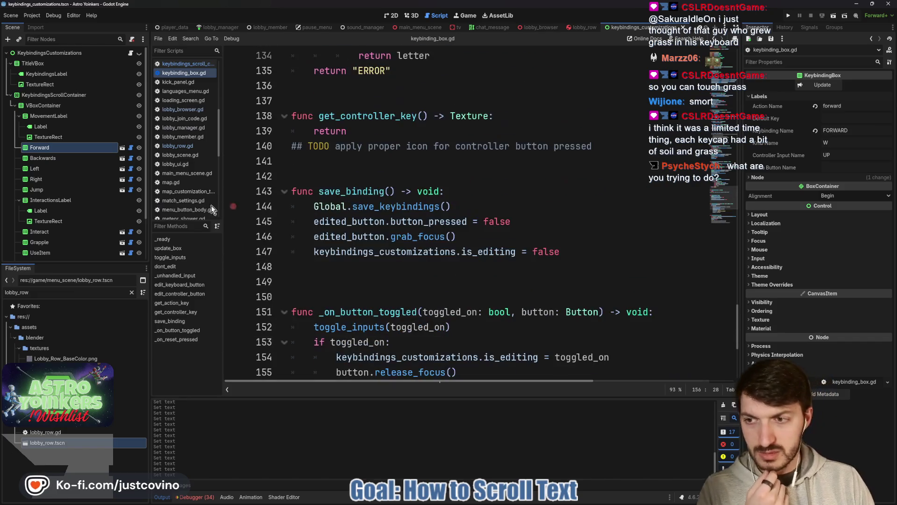
pyautogui.scroll(-2, 117, 206)
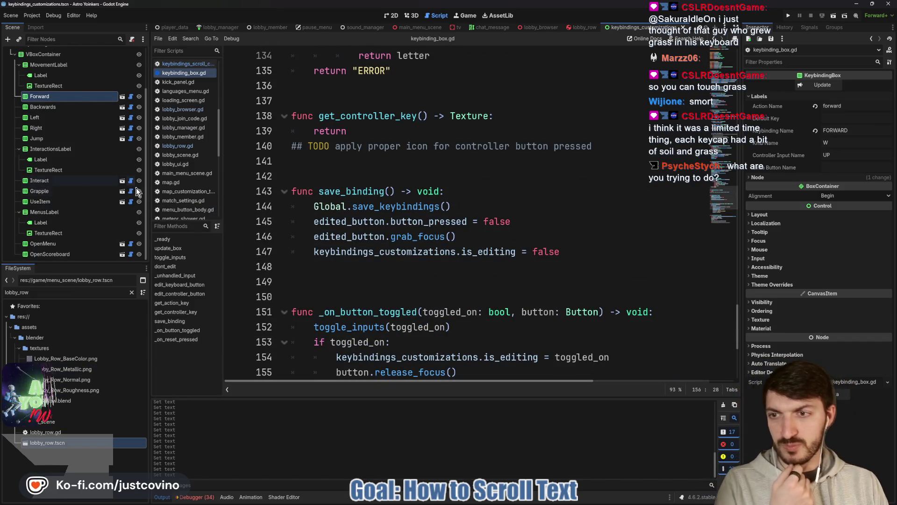
pyautogui.scroll(-5, 328, 241)
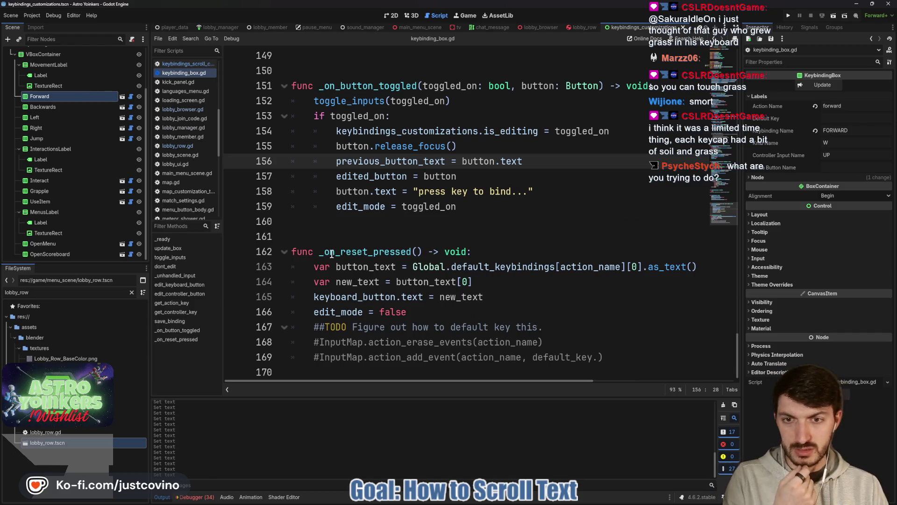
pyautogui.scroll(6, 381, 248)
pyautogui.scroll(2, 61, 140)
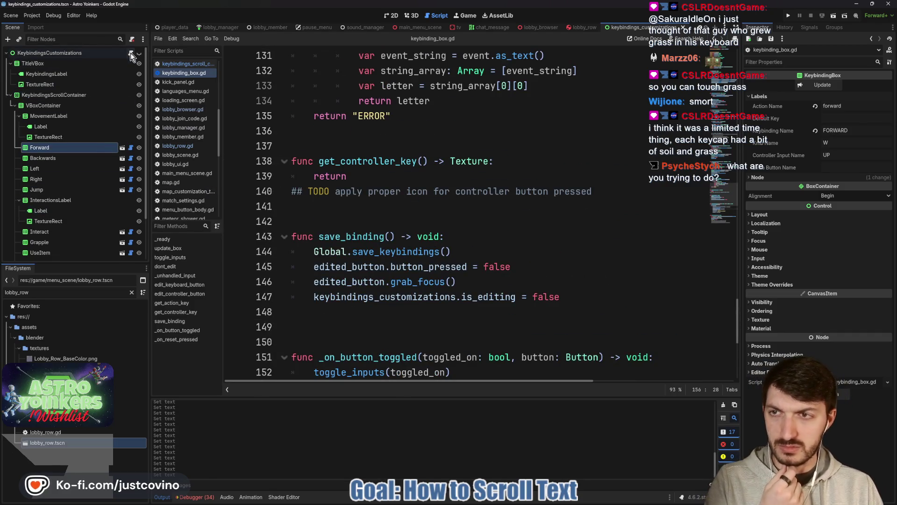
pyautogui.click(131, 53)
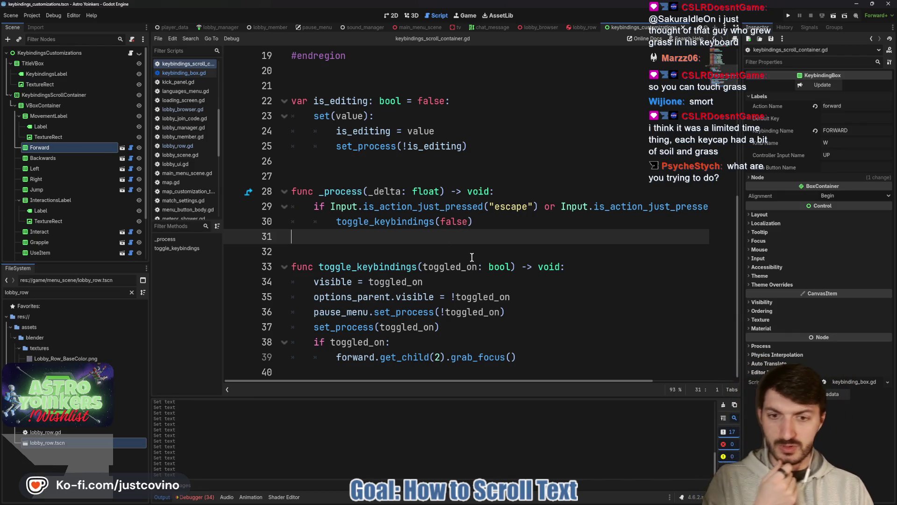
pyautogui.scroll(-2, 117, 210)
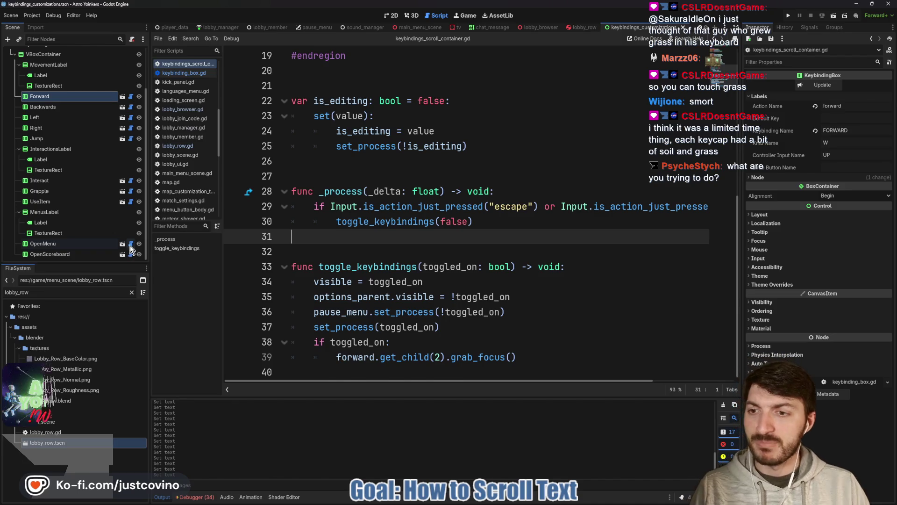
# - Return to keybinding_box.gd and study its get_action_key function
pyautogui.click(131, 243)
pyautogui.scroll(-5, 312, 248)
pyautogui.scroll(-1, 419, 236)
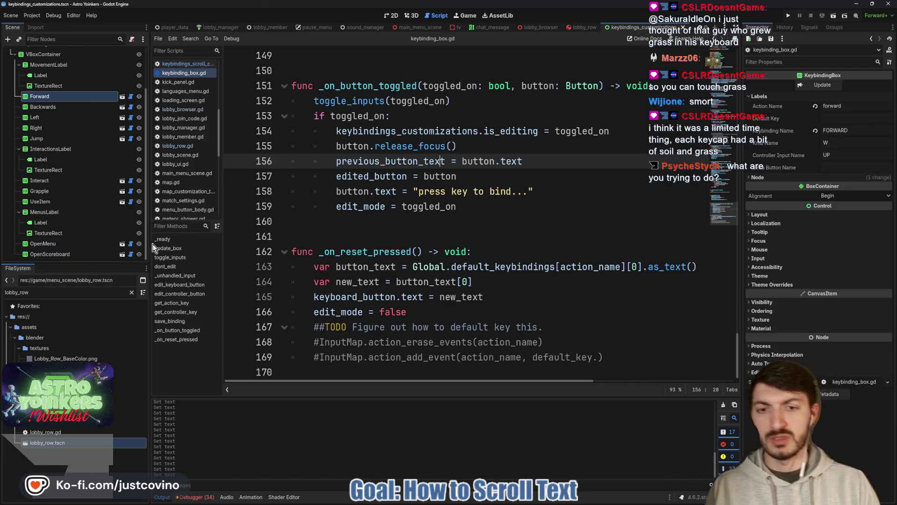
pyautogui.scroll(11, 396, 262)
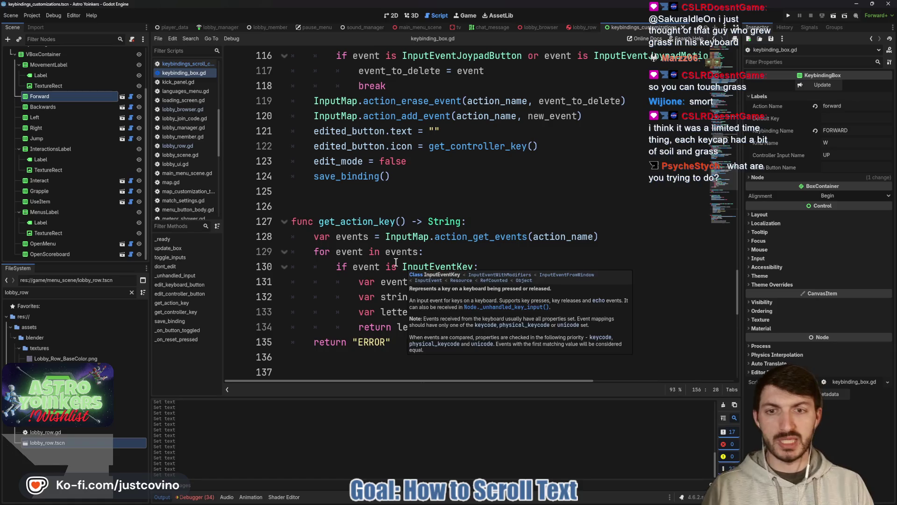
pyautogui.click(480, 282)
pyautogui.scroll(-2, 575, 255)
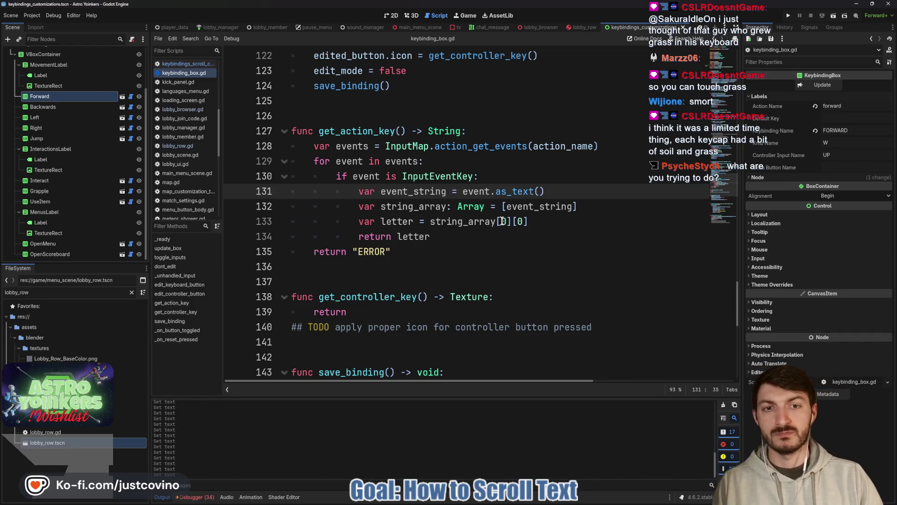
# - In lobby_row.gd, add 'var text_array = [mesh_text]' to scroll_lobby_text with a new line below
pyautogui.click(579, 27)
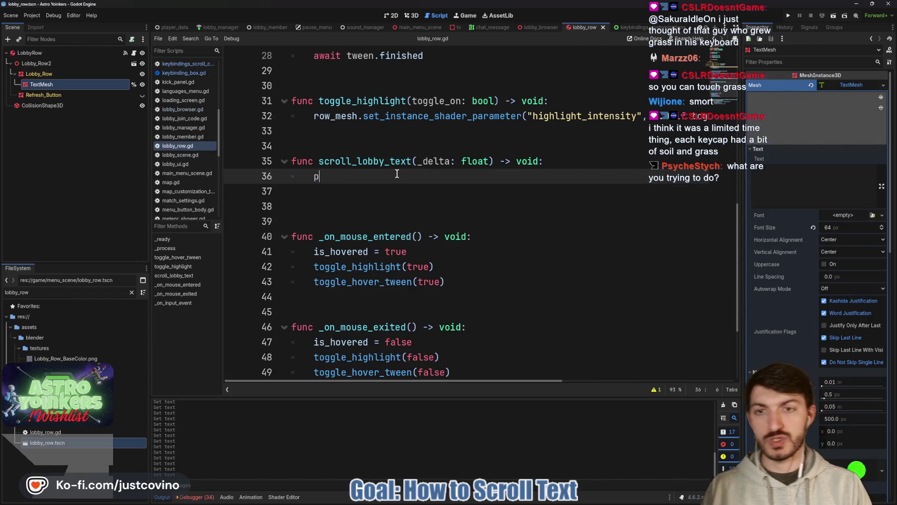
pyautogui.write('var')
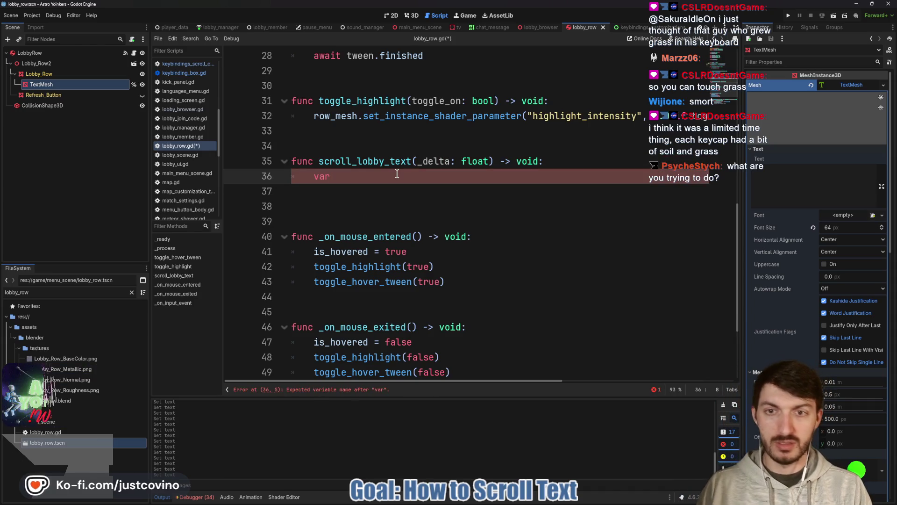
pyautogui.write(' text_a')
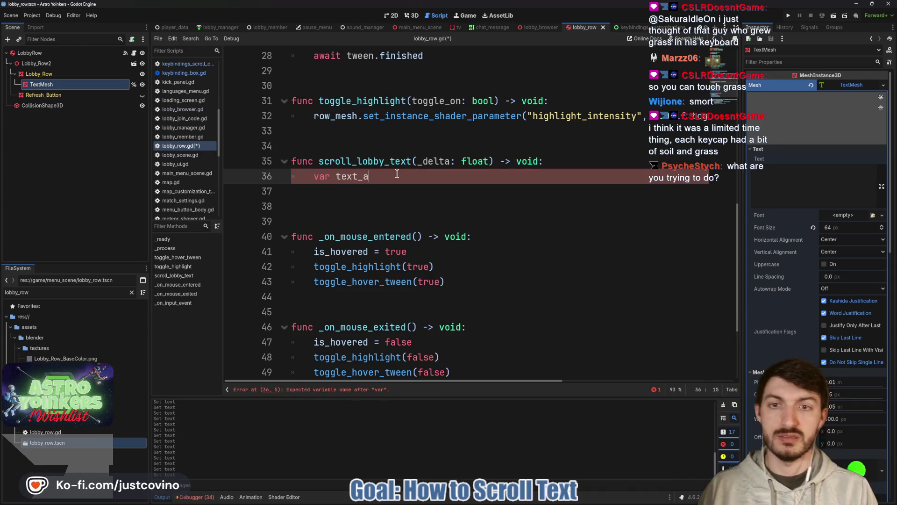
pyautogui.write('rray')
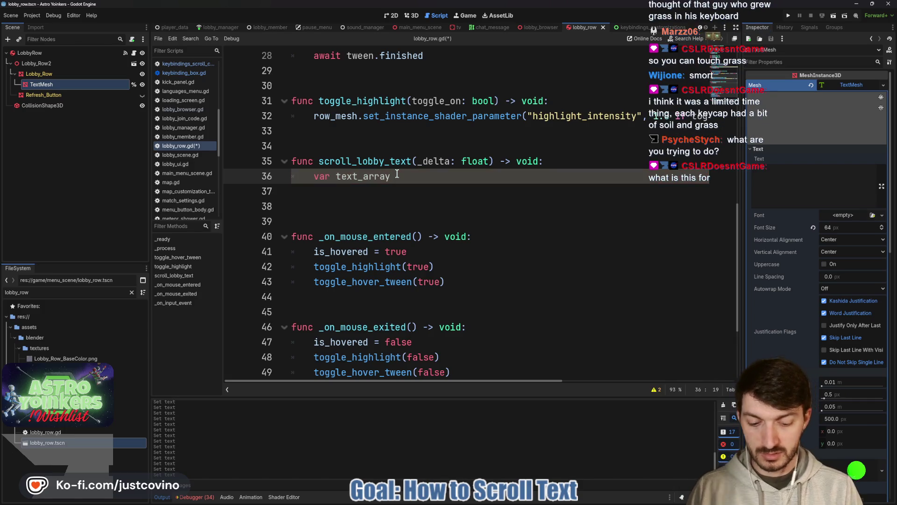
pyautogui.write(' = mes')
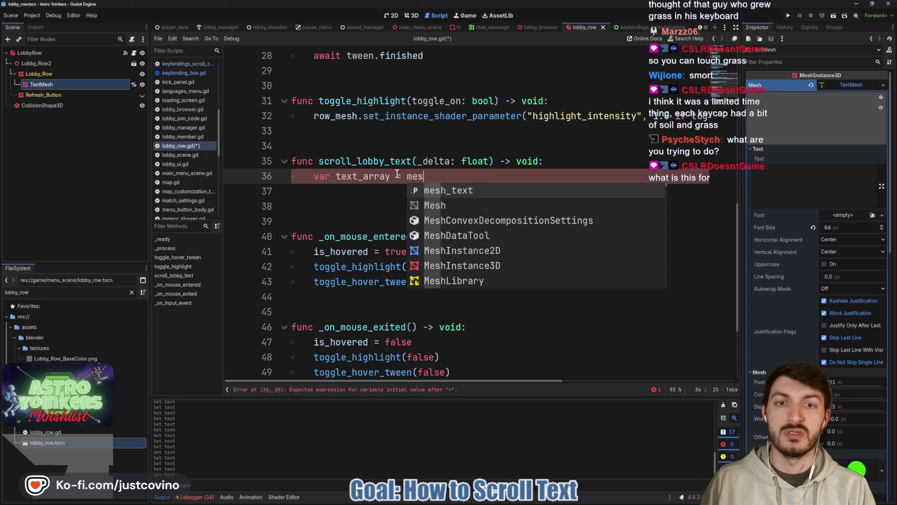
pyautogui.press('Return')
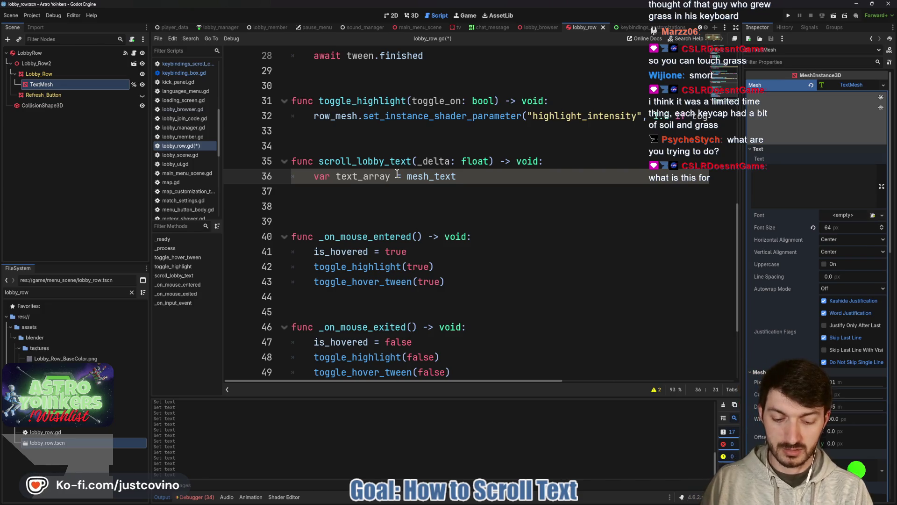
pyautogui.hotkey('ctrl', 'Left')
pyautogui.hotkey('ctrl', 'Left')
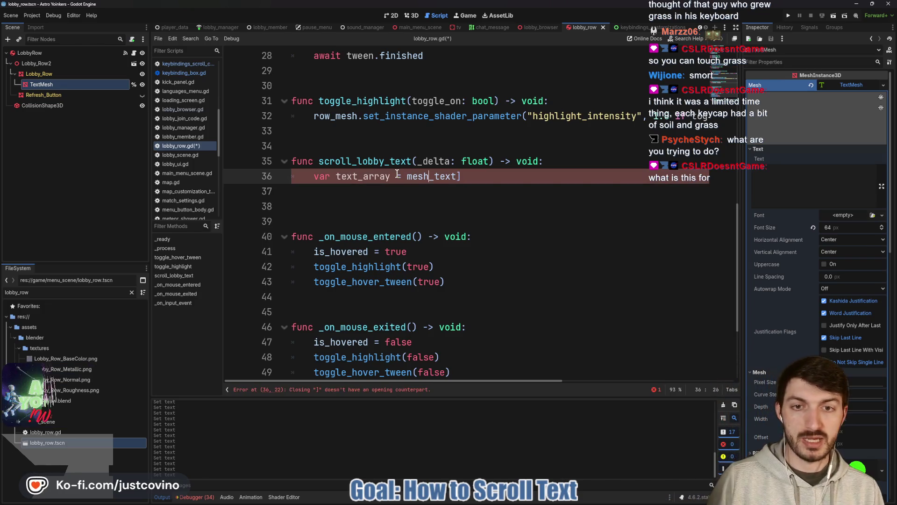
pyautogui.write('[')
pyautogui.click(513, 179)
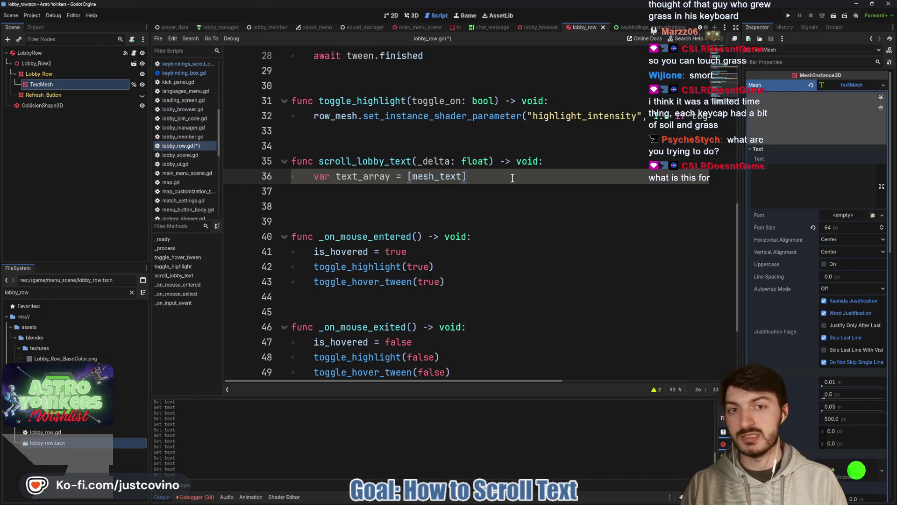
pyautogui.press('Return')
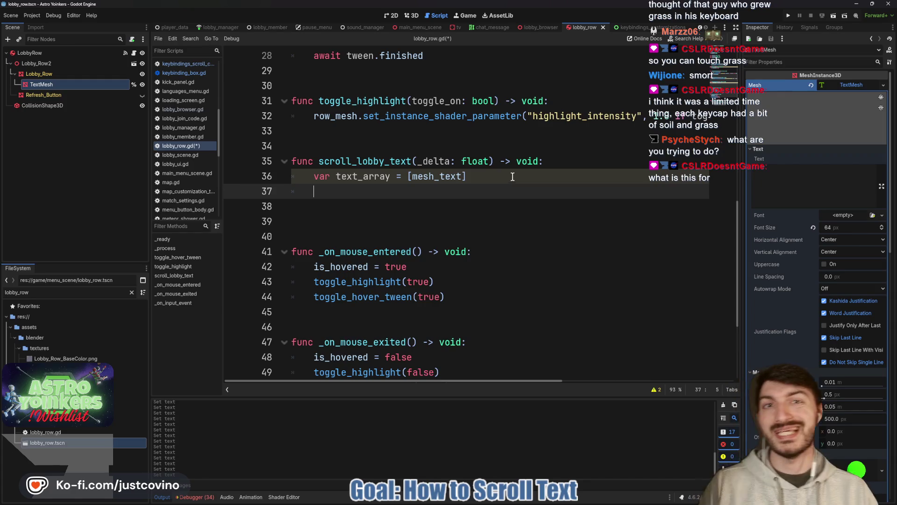
pyautogui.click(411, 15)
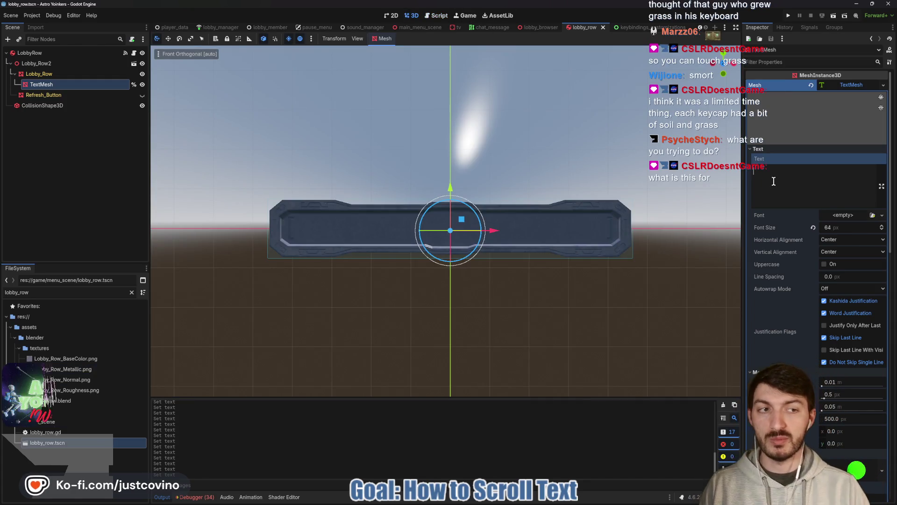
# - Fill the TextMesh text with filler letters, swap a few by hand, then clear it
pyautogui.write('asdfasdfasdf')
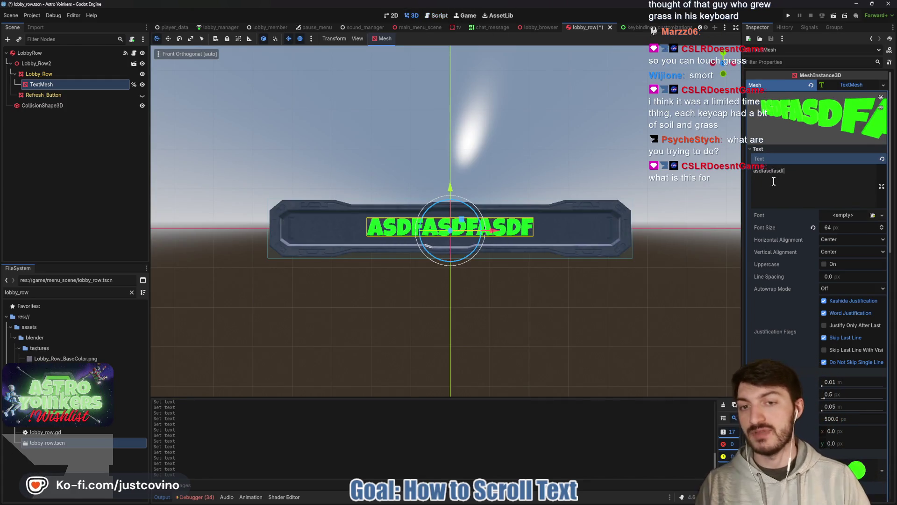
pyautogui.write('adsfasdfd')
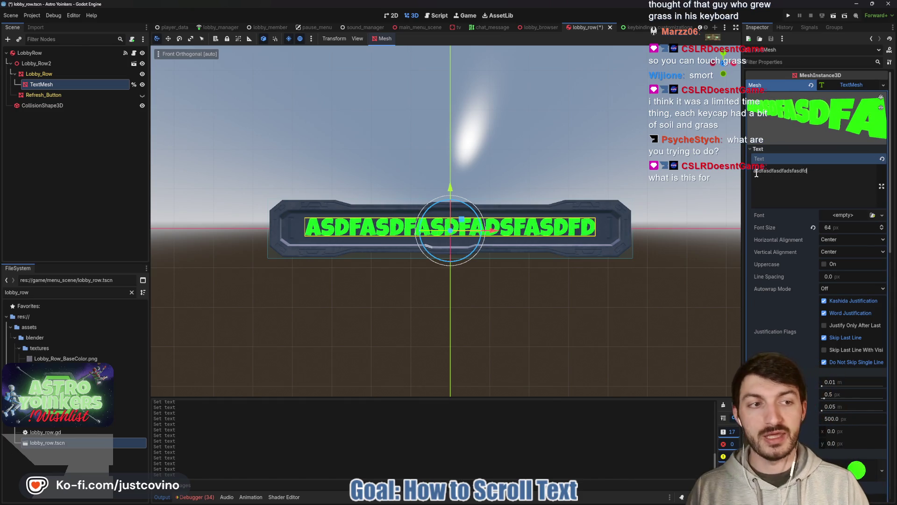
pyautogui.click(756, 172)
pyautogui.press('BackSpace')
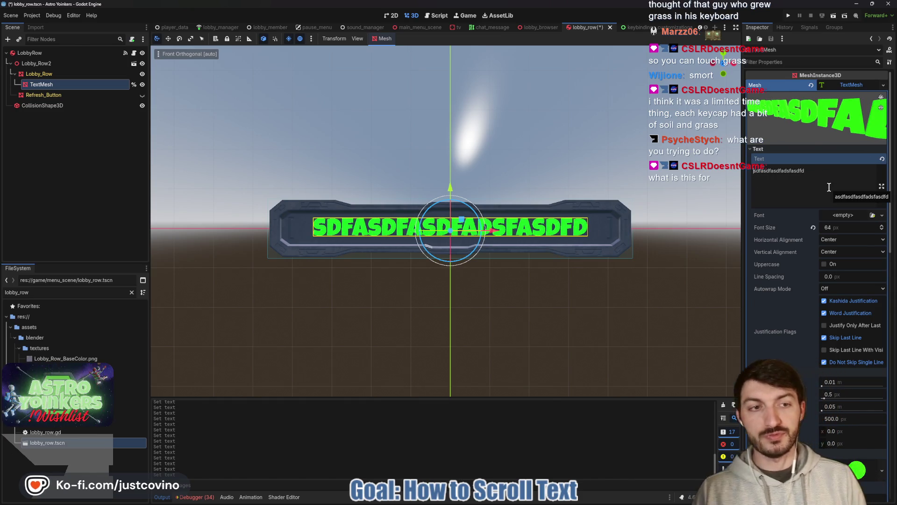
pyautogui.write('a')
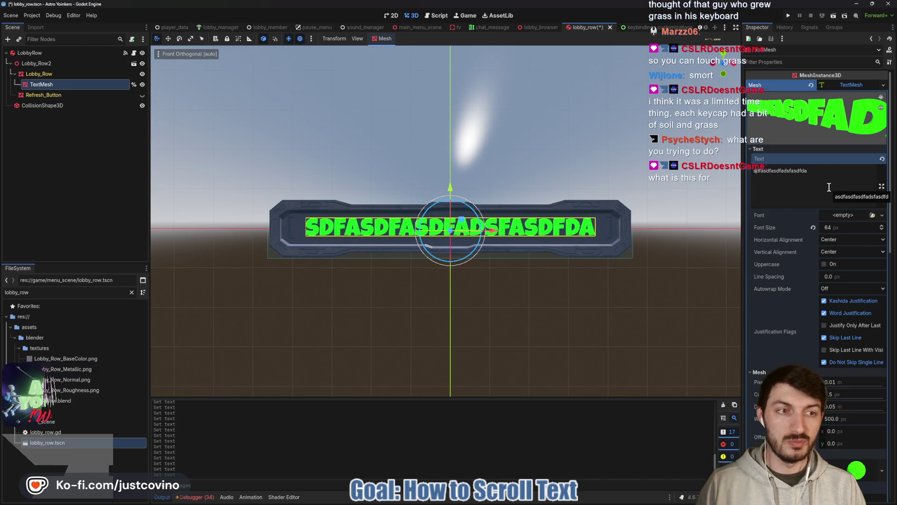
pyautogui.press('BackSpace')
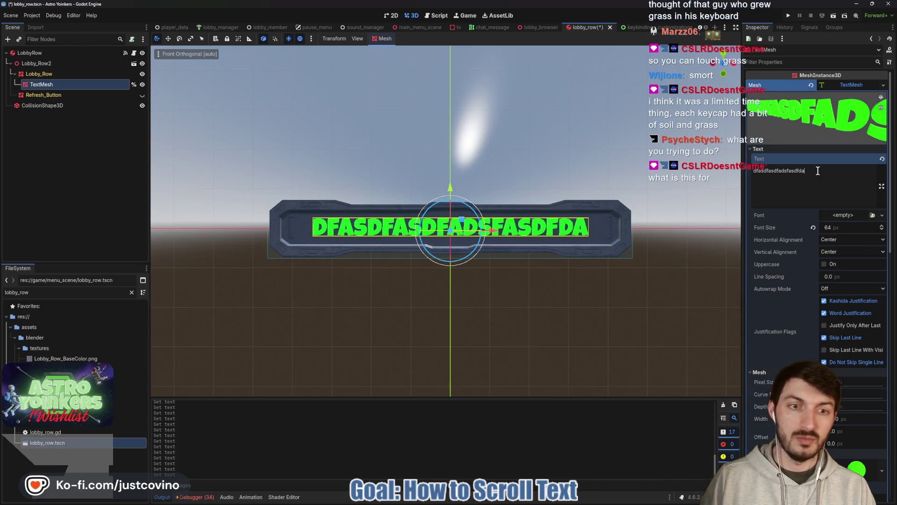
pyautogui.write('s')
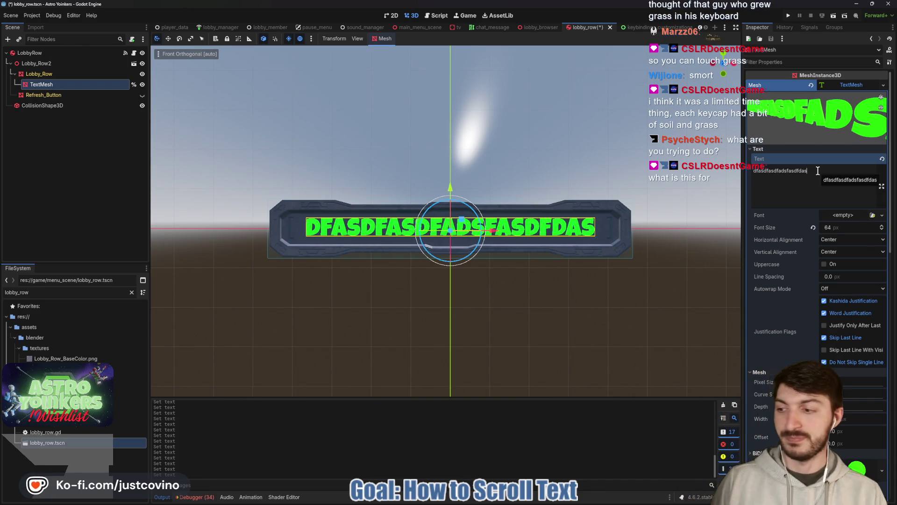
pyautogui.hotkey('ctrl', 'a')
pyautogui.press('BackSpace')
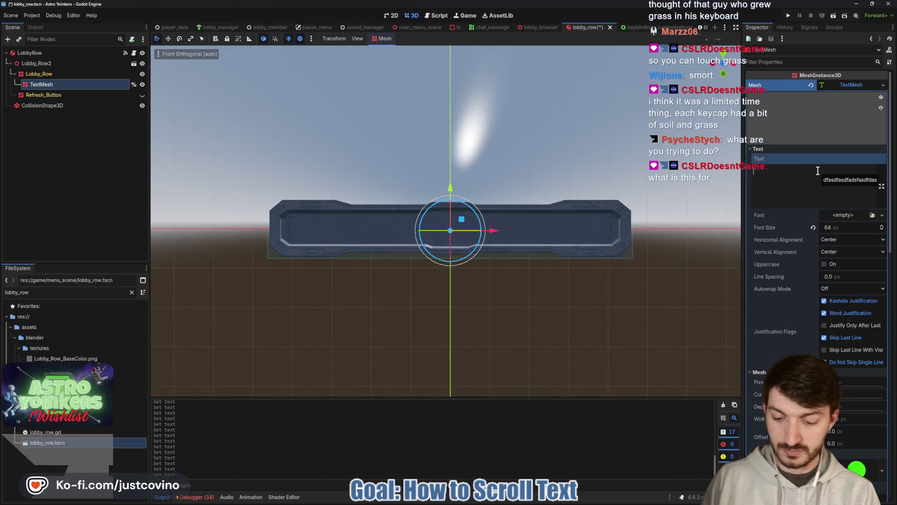
# - Enter 'Racecar' and repeatedly move its first letter to the end, ending on 'racecar'
pyautogui.write('Racecar')
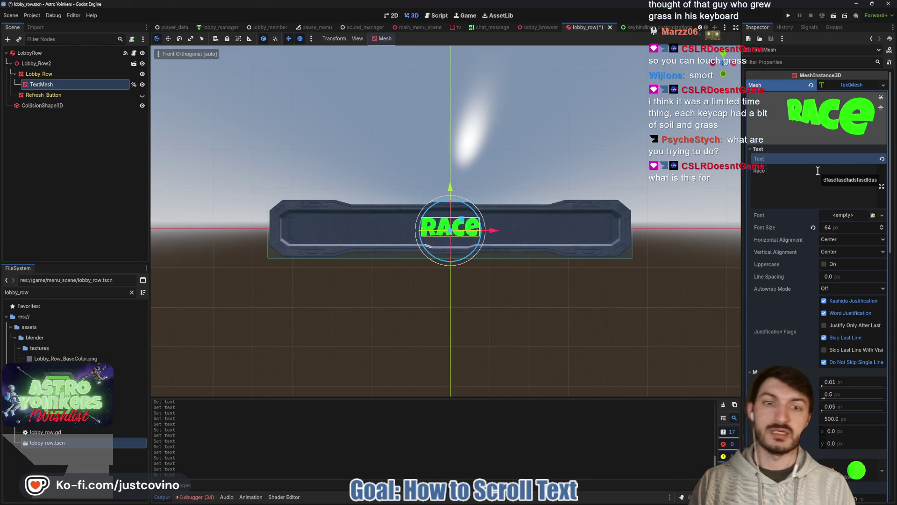
pyautogui.press('Home')
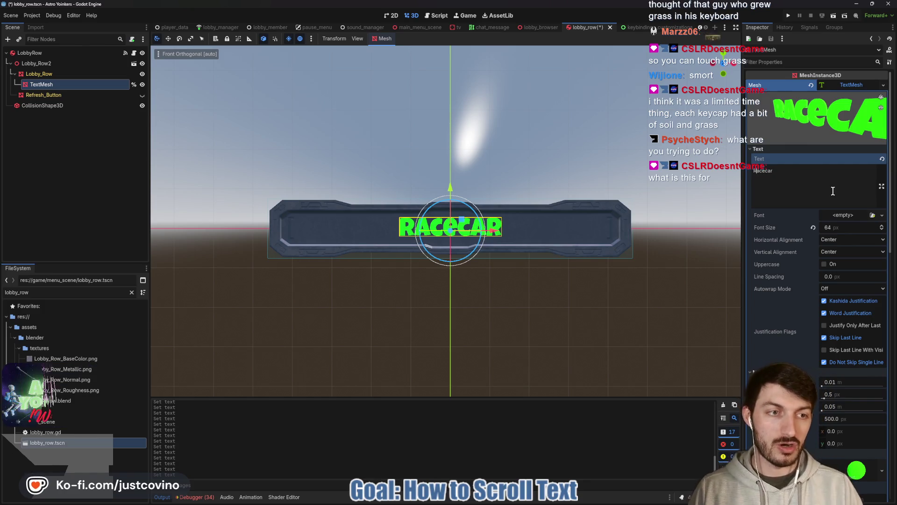
pyautogui.press('Delete')
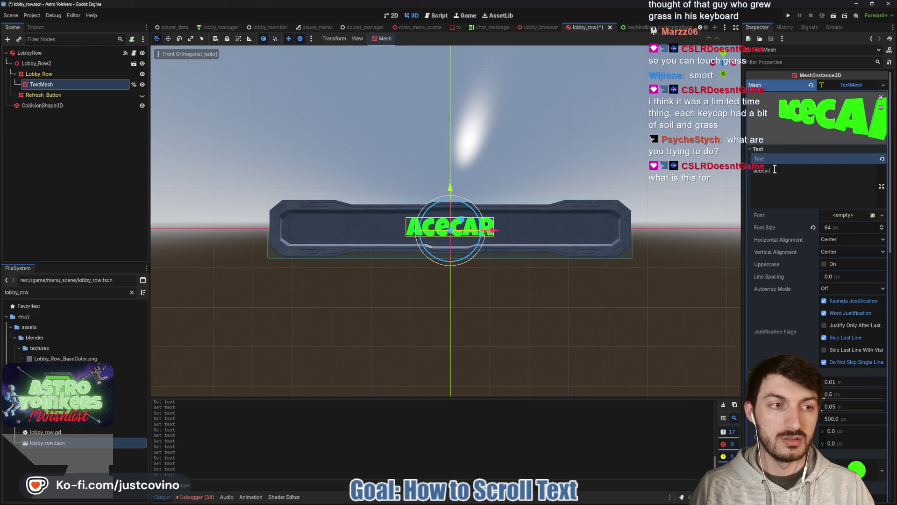
pyautogui.write('r')
pyautogui.press('Home')
pyautogui.press('Delete')
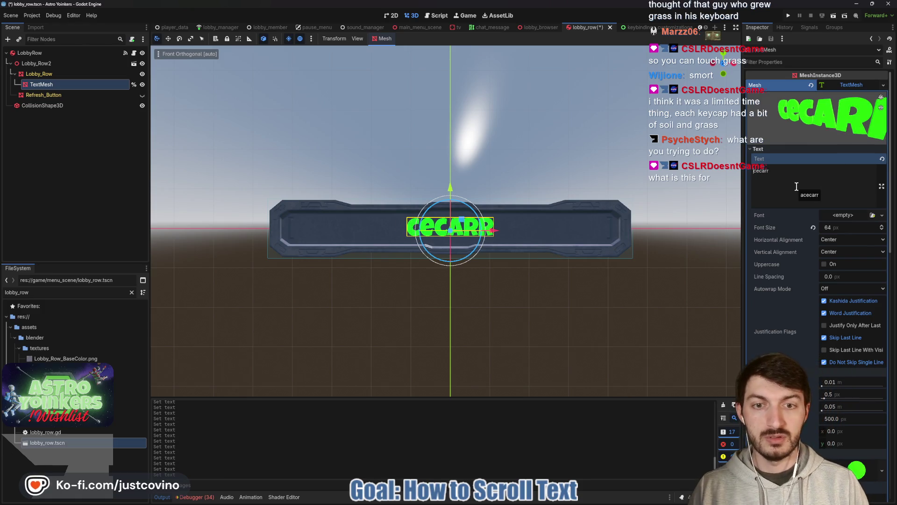
pyautogui.press('End')
pyautogui.write('a')
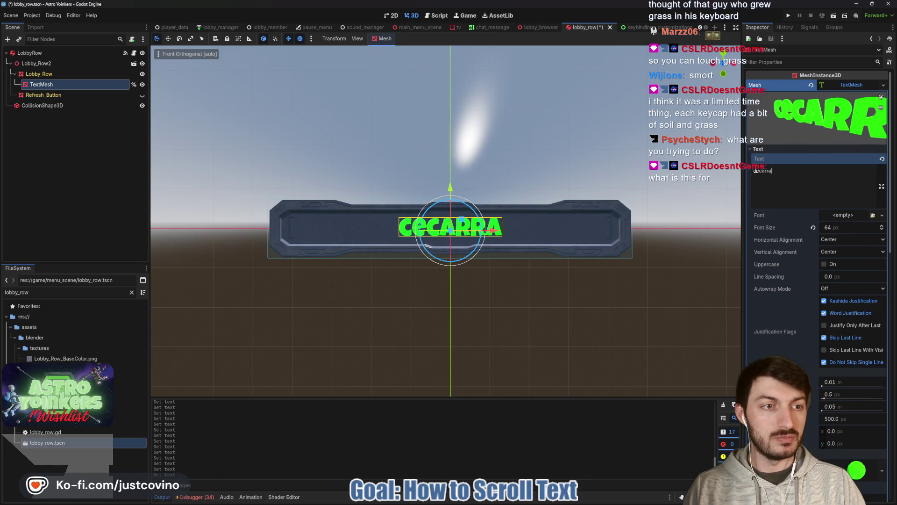
pyautogui.press('Home')
pyautogui.press('Delete')
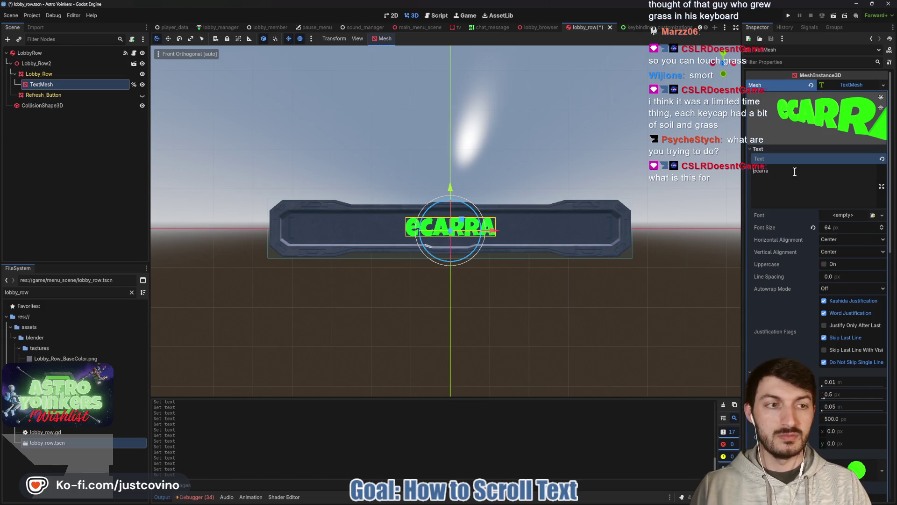
pyautogui.press('End')
pyautogui.write('c')
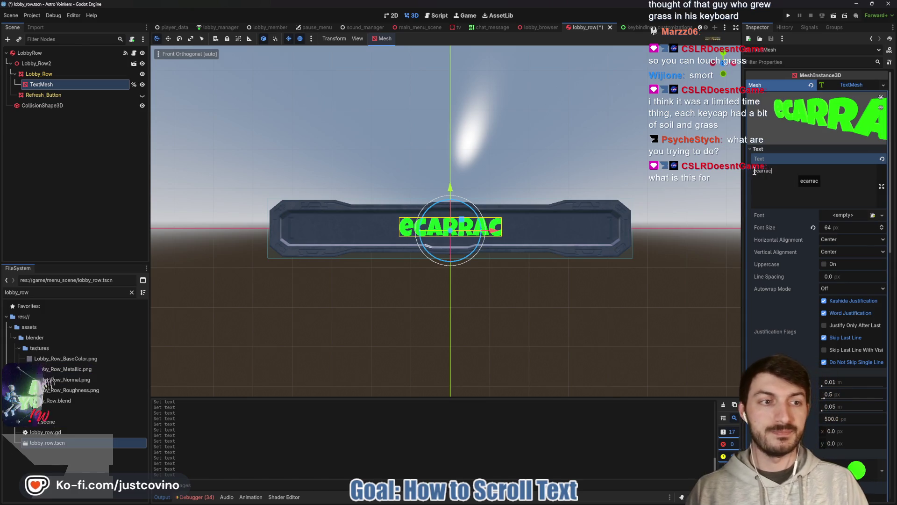
pyautogui.press('Home')
pyautogui.press('Delete')
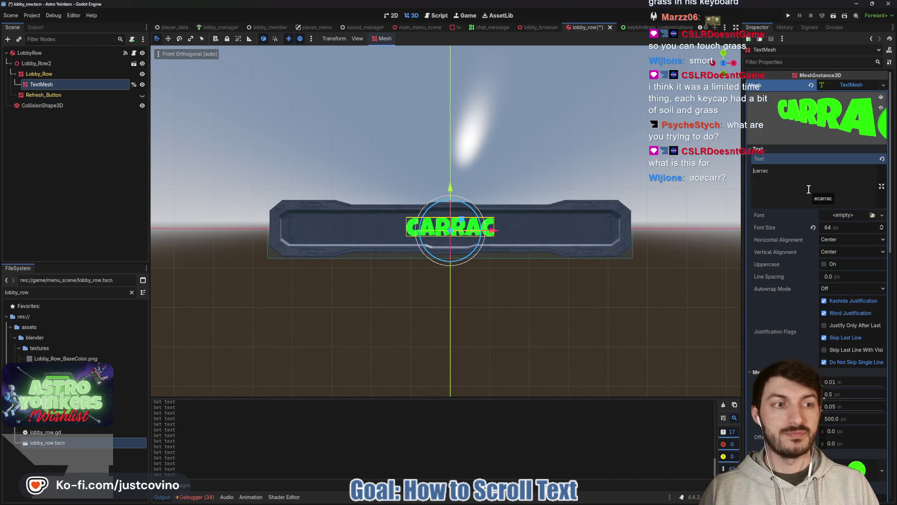
pyautogui.press('End')
pyautogui.write('e')
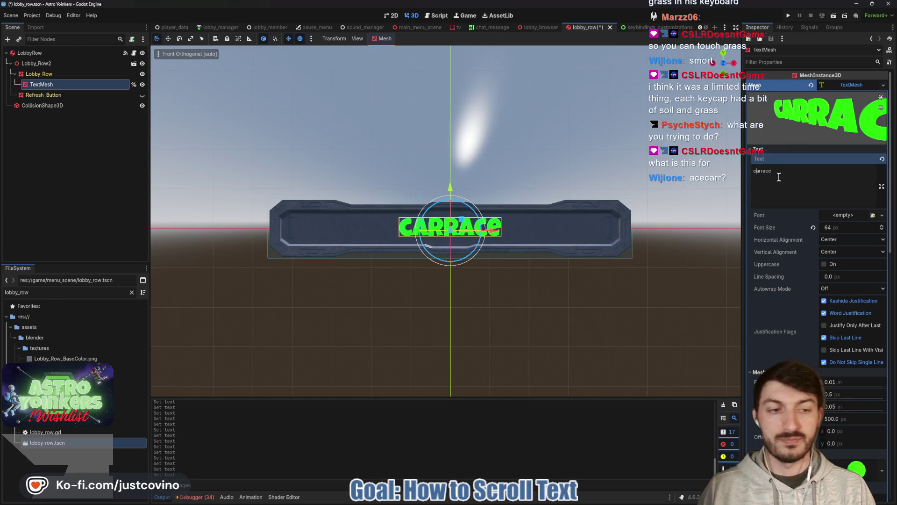
pyautogui.press('Delete')
pyautogui.press('End')
pyautogui.write('c')
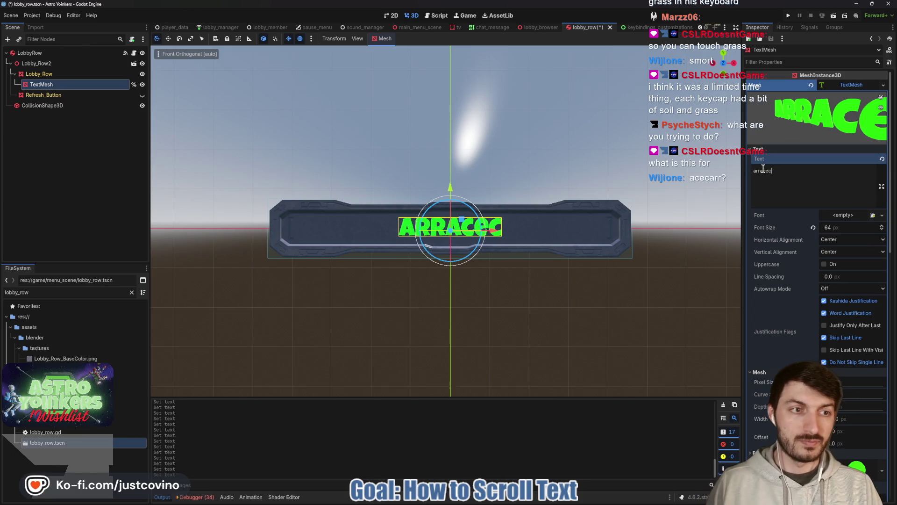
pyautogui.press('Home')
pyautogui.press('Delete')
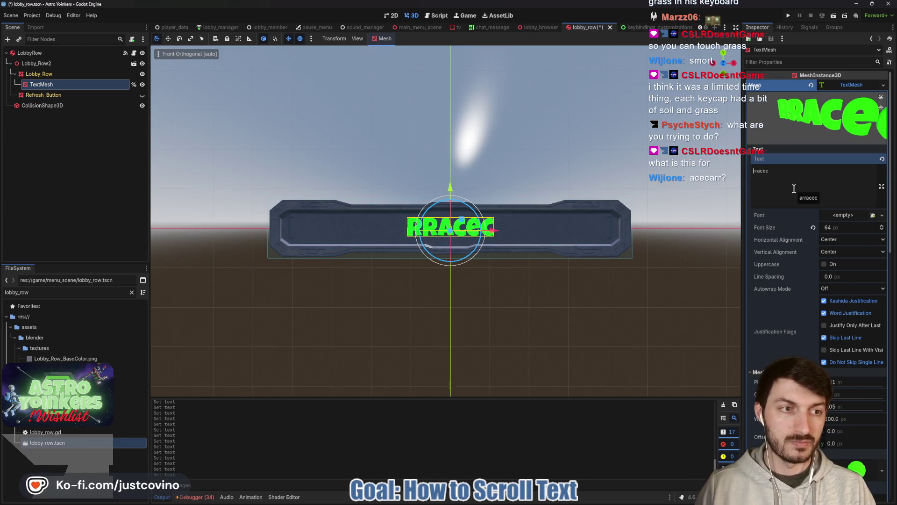
pyautogui.press('End')
pyautogui.write('a')
pyautogui.press('Home')
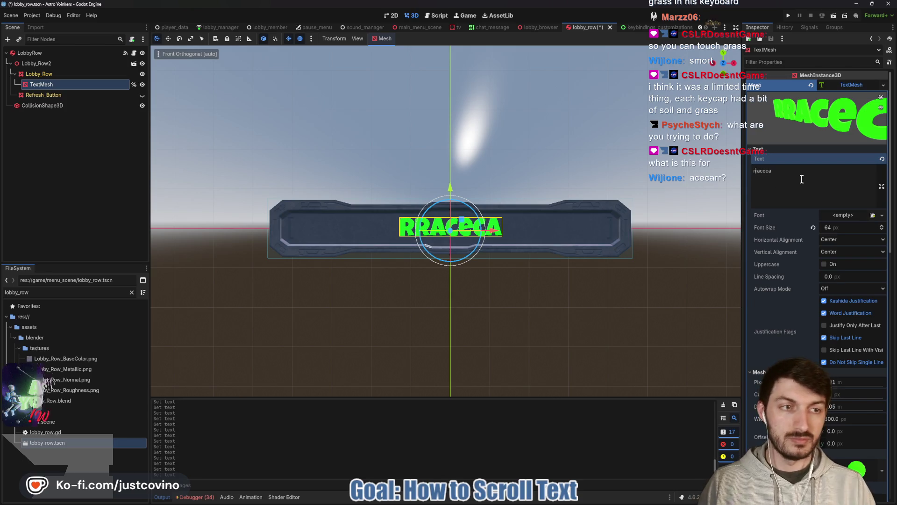
pyautogui.press('Delete')
pyautogui.press('End')
pyautogui.write('r')
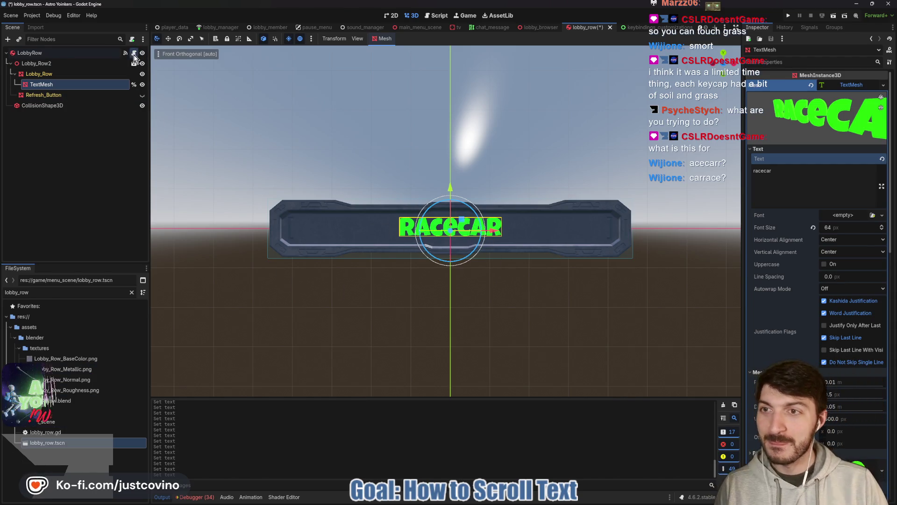
pyautogui.click(134, 54)
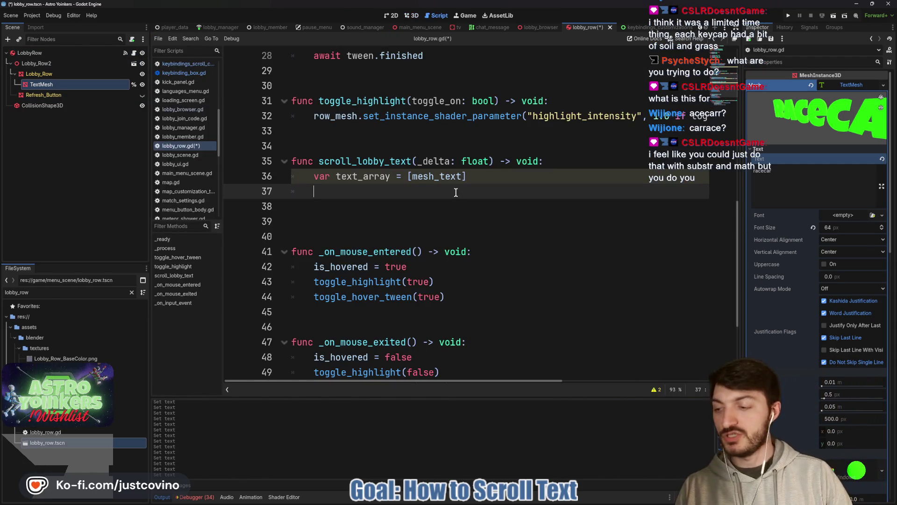
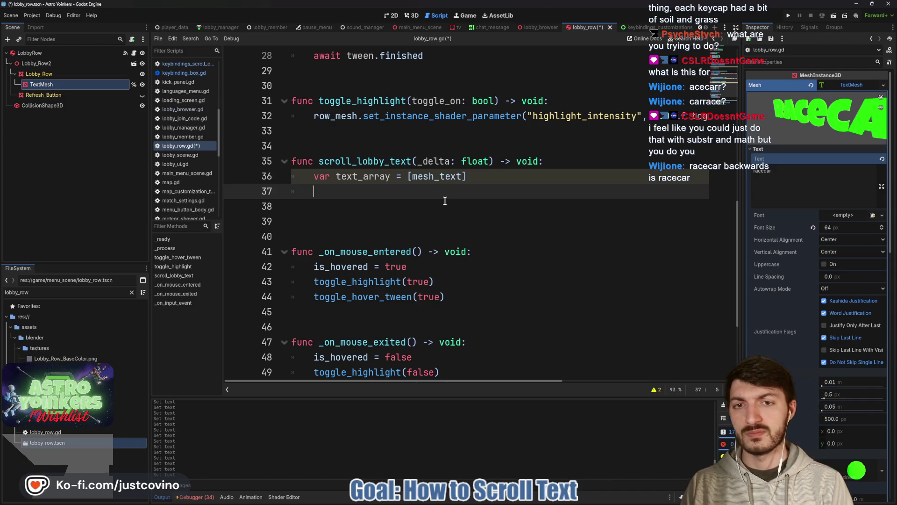
# - On line 37, write var new_string = text_array[0].pop_front() using the text_array suggestion
pyautogui.write('new')
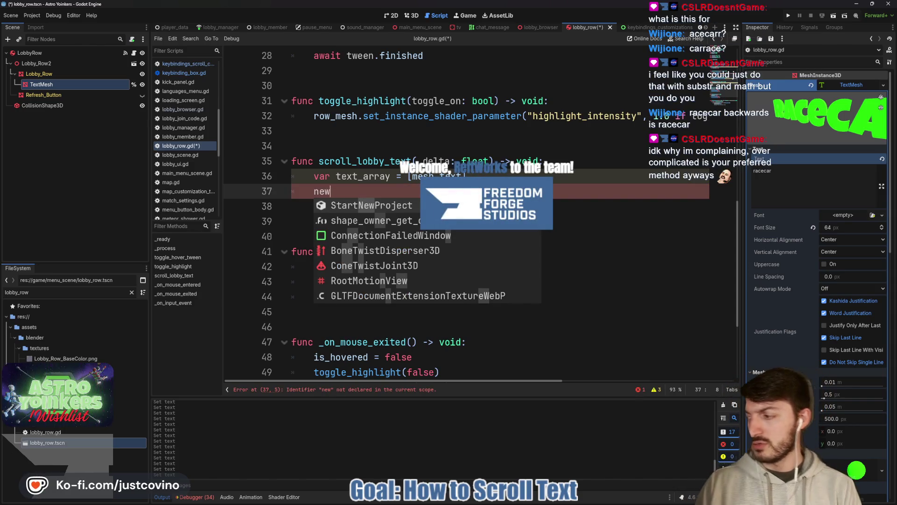
pyautogui.press('BackSpace')
pyautogui.press('BackSpace')
pyautogui.press('BackSpace')
pyautogui.write('var ')
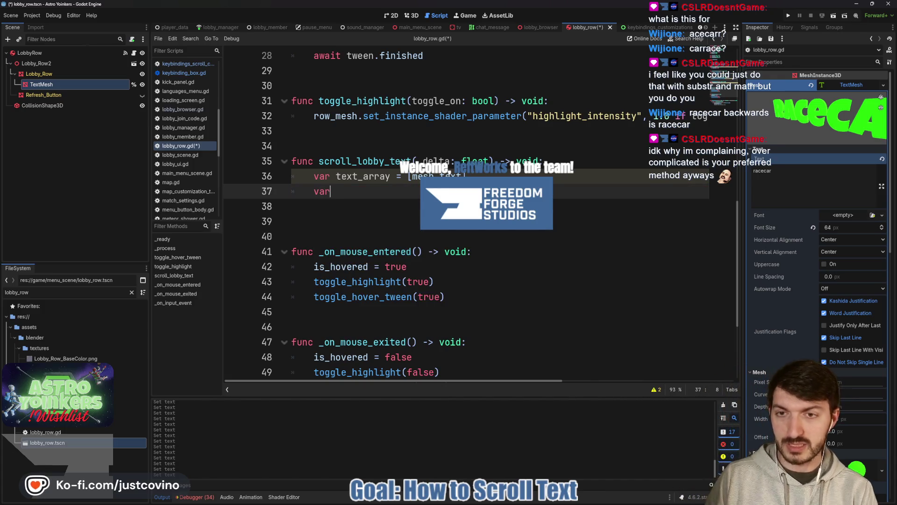
pyautogui.write('n')
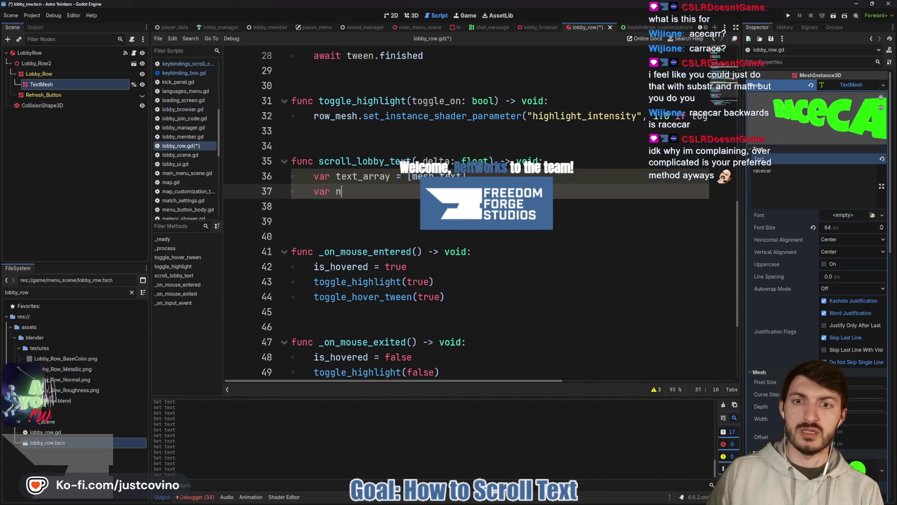
pyautogui.write('ew_string')
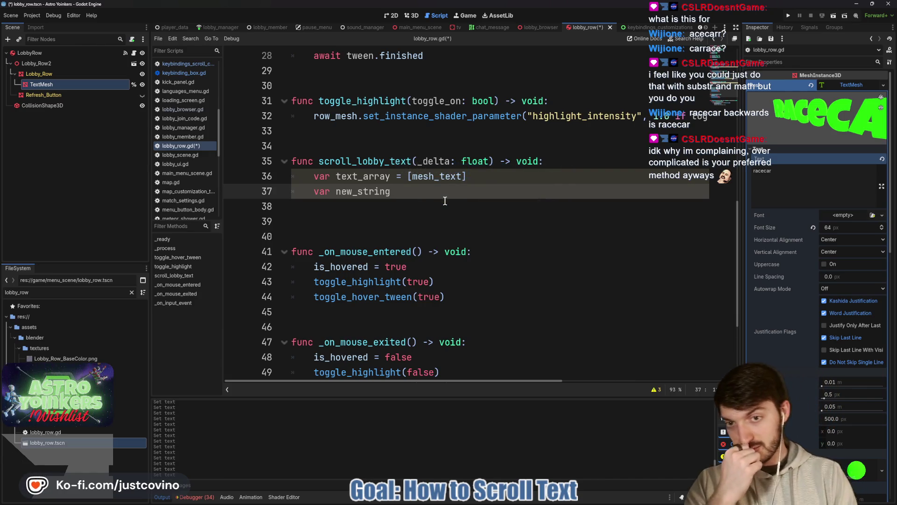
pyautogui.write(' =')
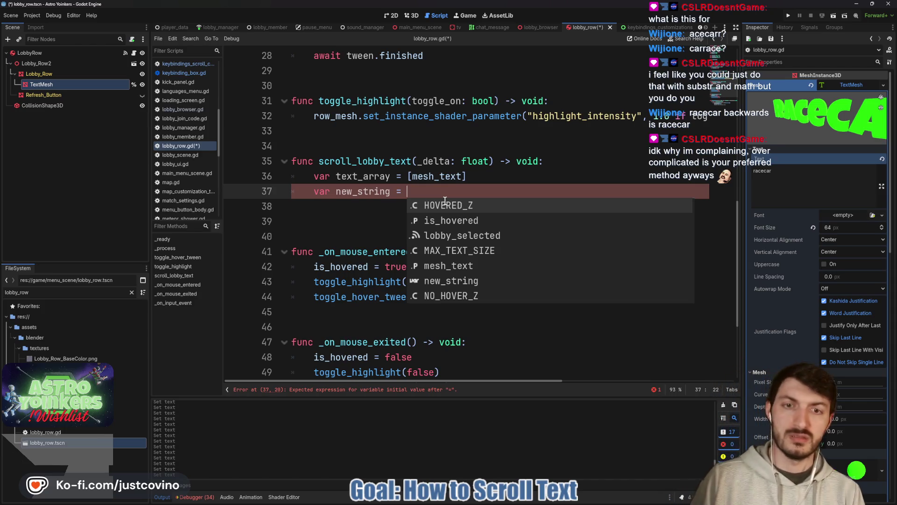
pyautogui.write('te')
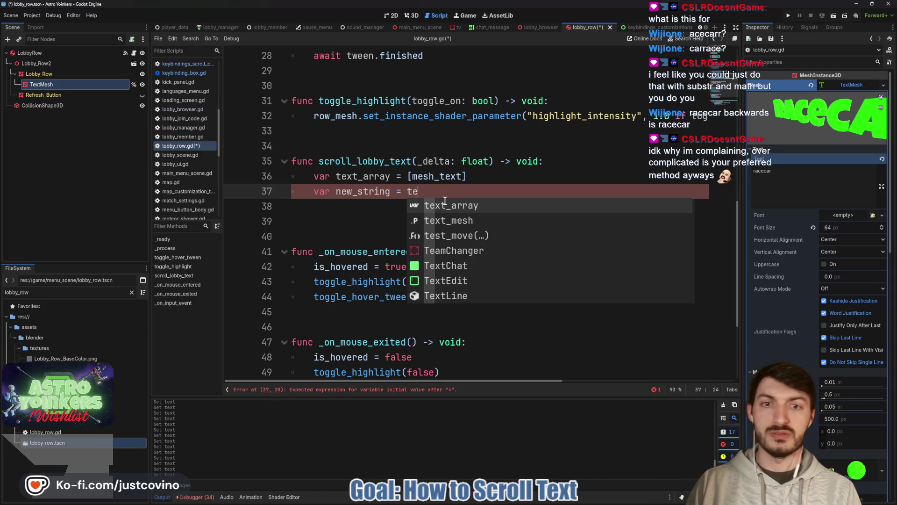
pyautogui.write('x')
pyautogui.press('Return')
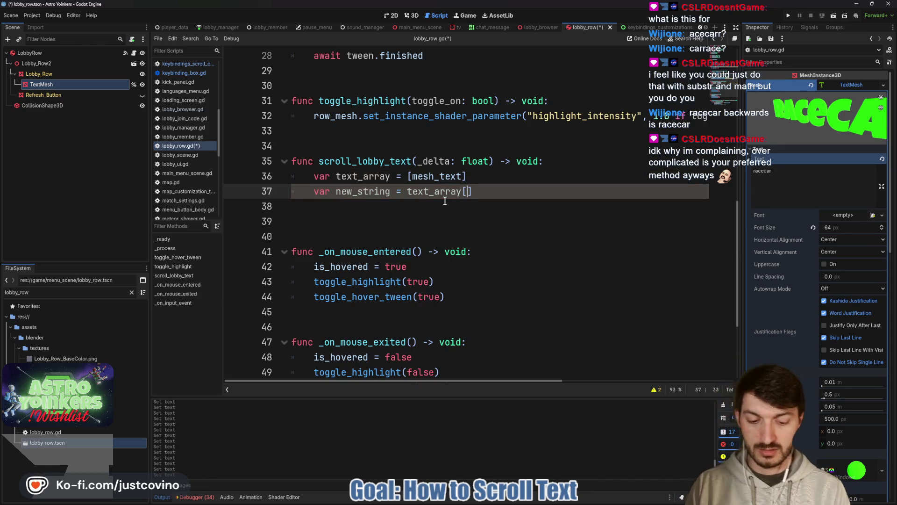
pyautogui.write('].p')
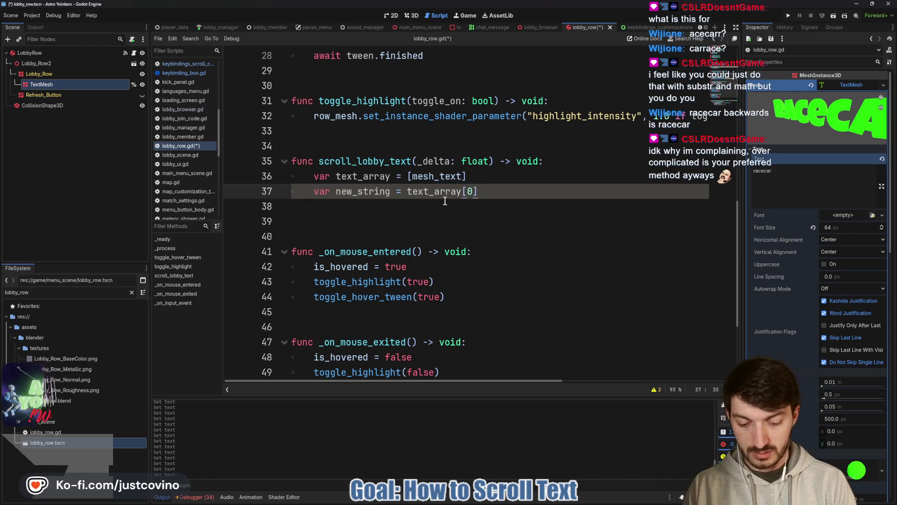
pyautogui.write('op_')
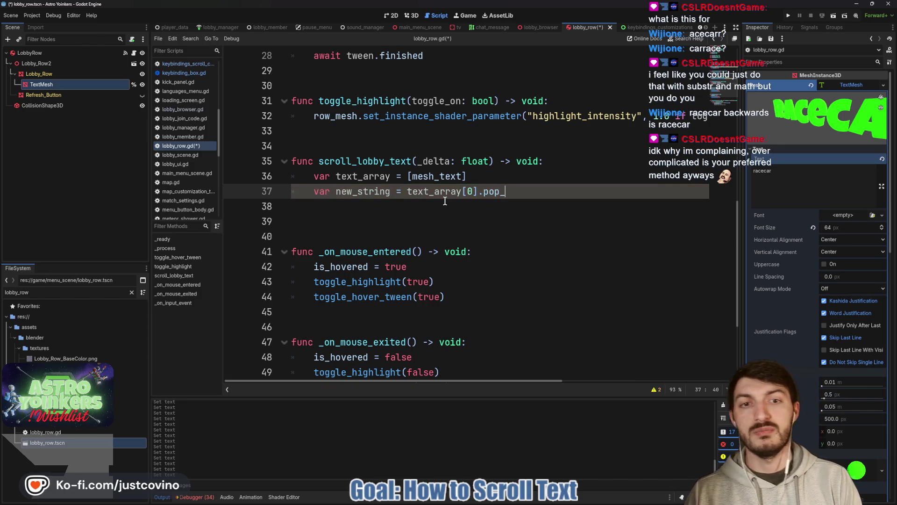
pyautogui.write('front')
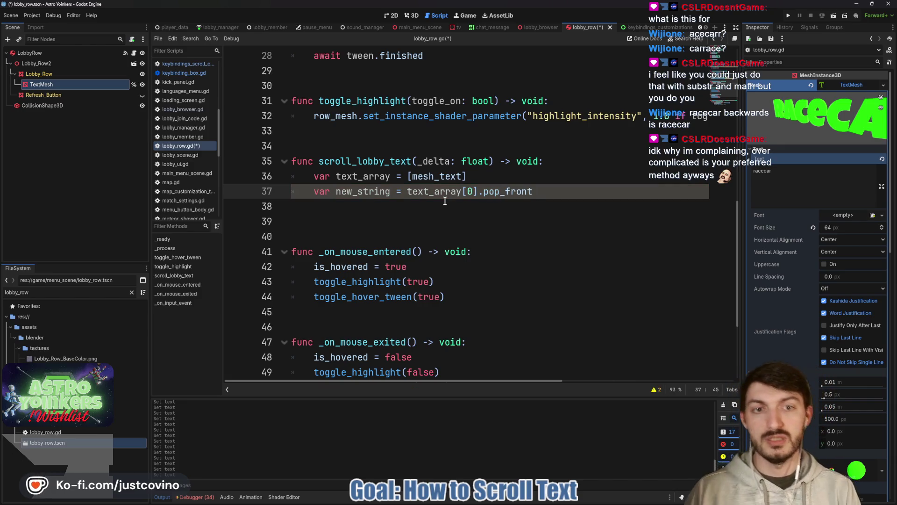
pyautogui.write('()')
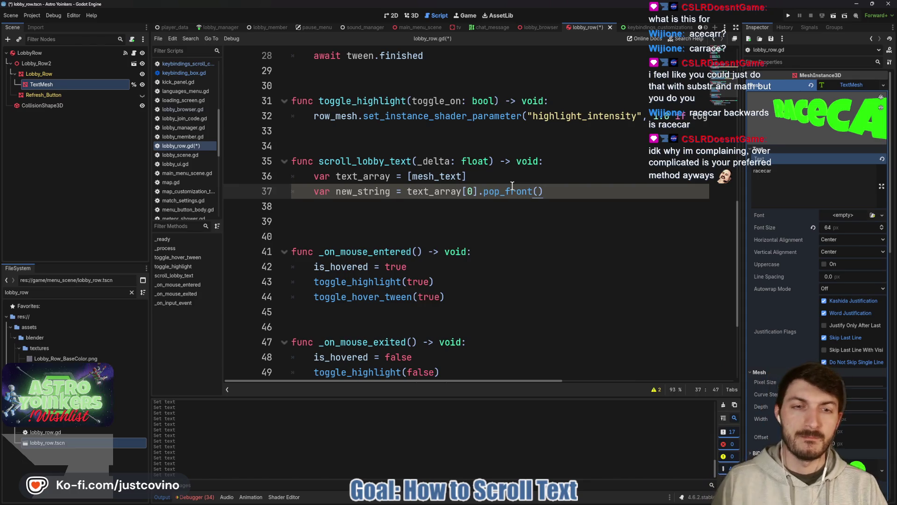
# - Replace pop_front() on line 37 with pop
pyautogui.click(511, 190)
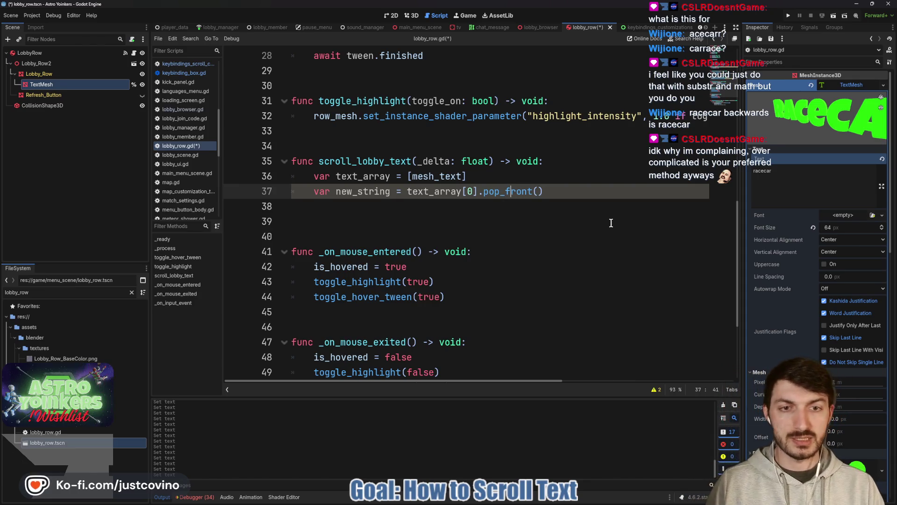
pyautogui.moveTo(552, 191); pyautogui.dragTo(484, 193)
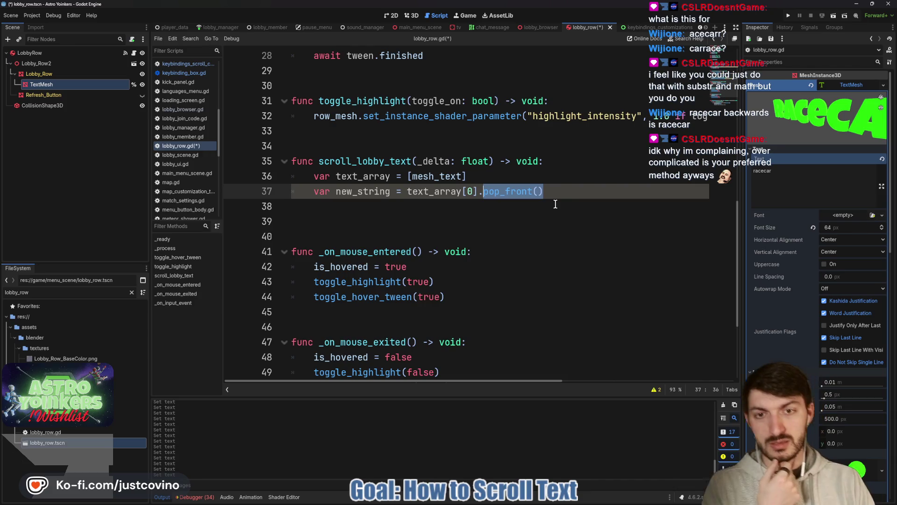
pyautogui.write('pop')
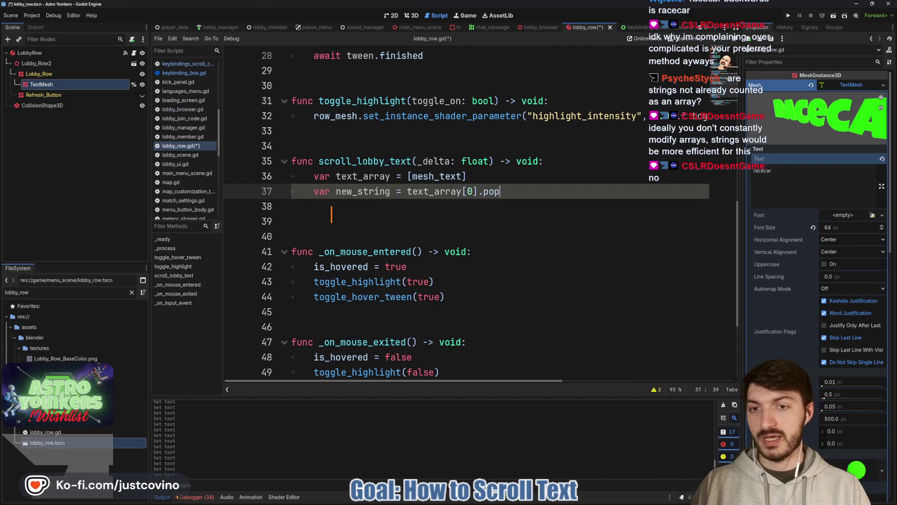
# - Type "hello", into the script at the cursor
pyautogui.write('"hello')
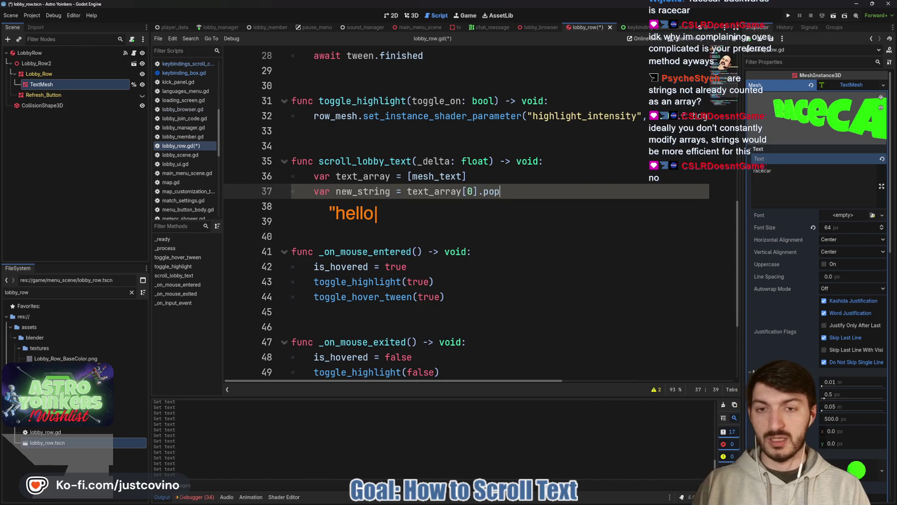
pyautogui.write('"')
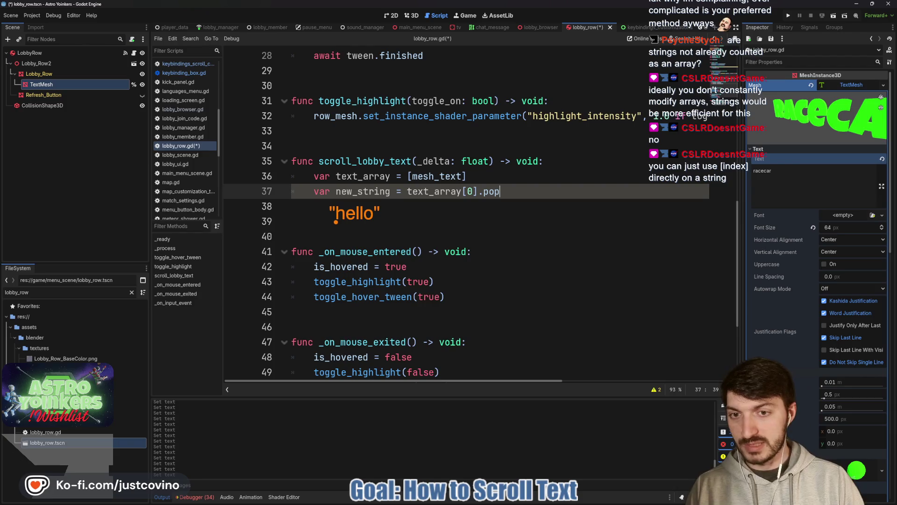
pyautogui.write(',')
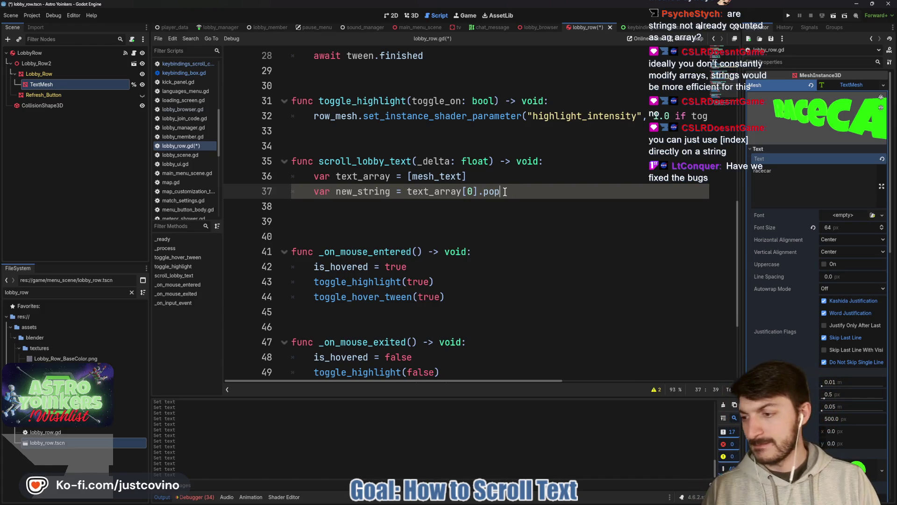
# - Replace [mesh_text] on line 36 with mesh_text[i]
pyautogui.moveTo(470, 178); pyautogui.dragTo(406, 176)
pyautogui.write('me')
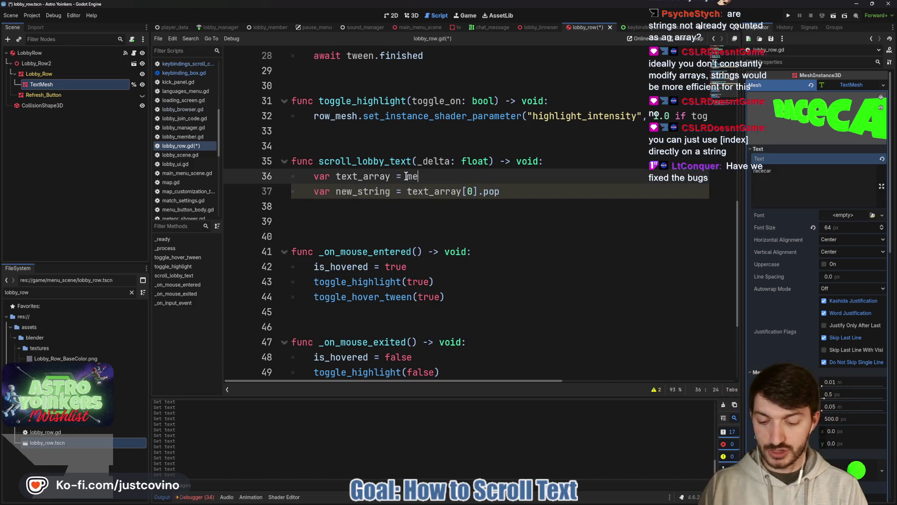
pyautogui.write('sh')
pyautogui.press('Return')
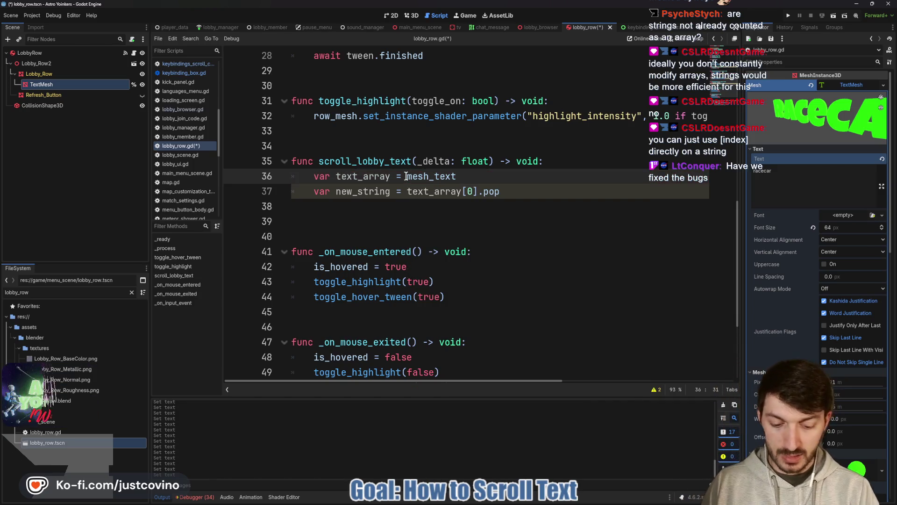
pyautogui.write('[')
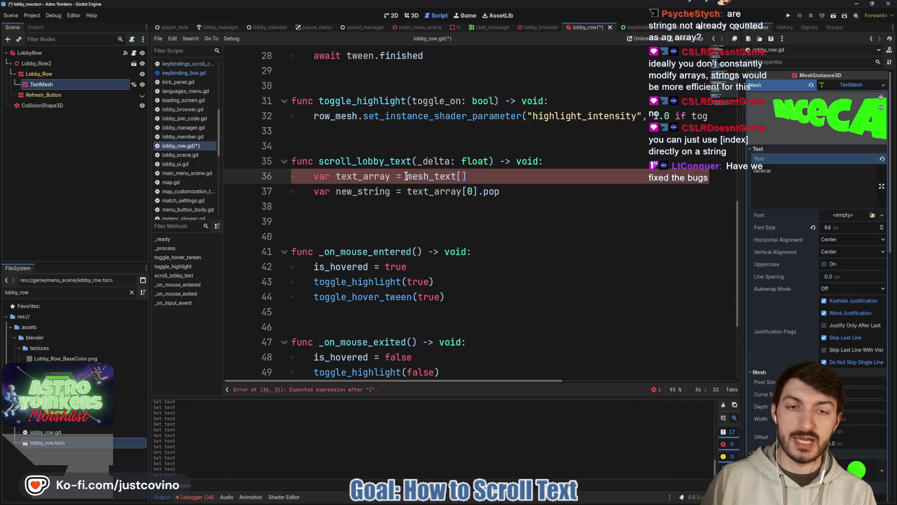
pyautogui.write('i]')
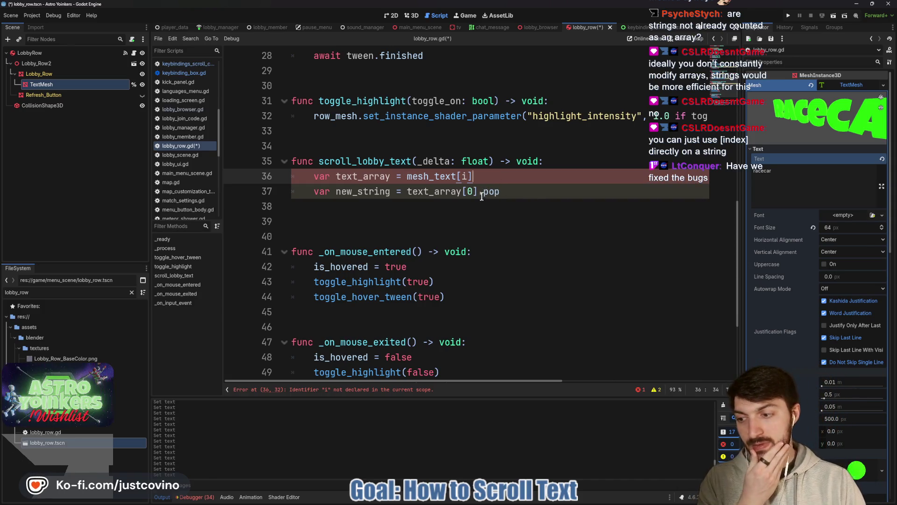
pyautogui.press('Down')
pyautogui.press('End')
pyautogui.hotkey('ctrl', 'shift', 'Left')
pyautogui.hotkey('ctrl', 'shift', 'Left')
pyautogui.hotkey('ctrl', 'shift', 'Left')
pyautogui.hotkey('shift', 'Left')
pyautogui.hotkey('shift', 'Left')
pyautogui.click(488, 176)
pyautogui.press('Left')
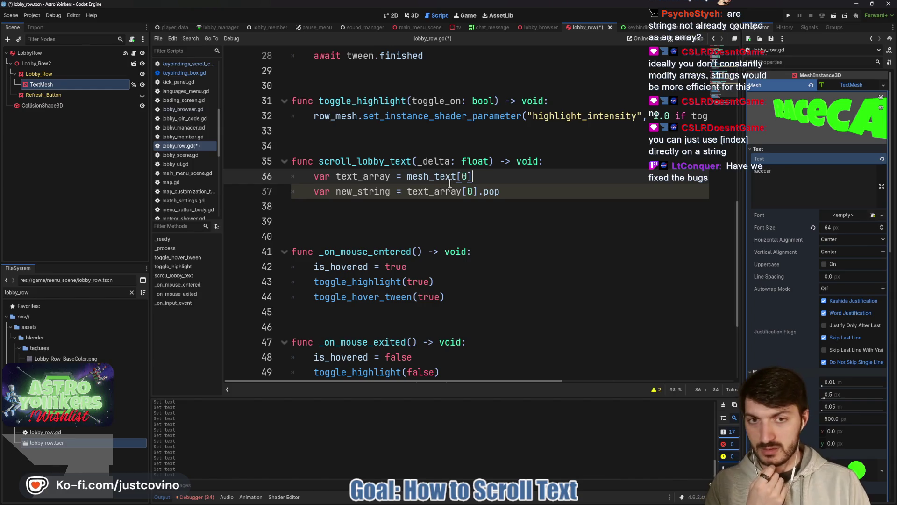
# - Try .pop and .move methods on mesh_text, remove them, and save lobby_row.gd
pyautogui.write('.')
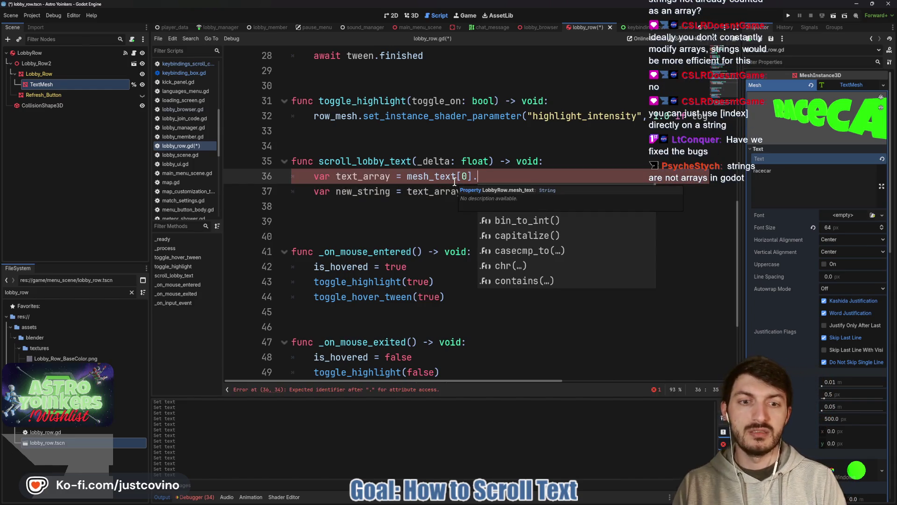
pyautogui.write('pop')
pyautogui.press('Escape')
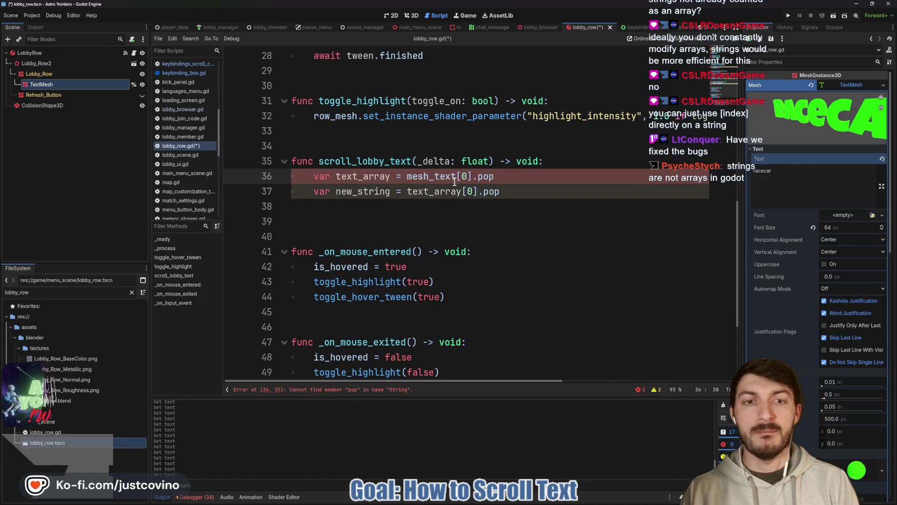
pyautogui.press('BackSpace')
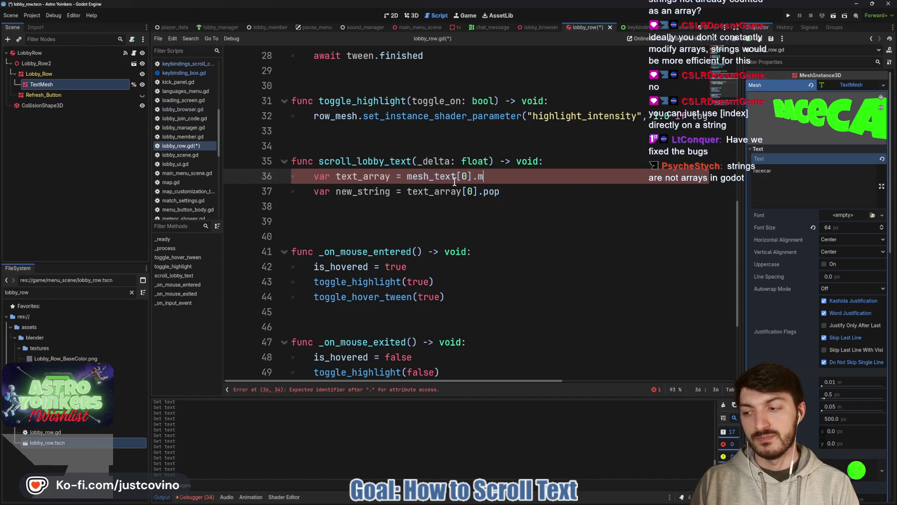
pyautogui.write('ove')
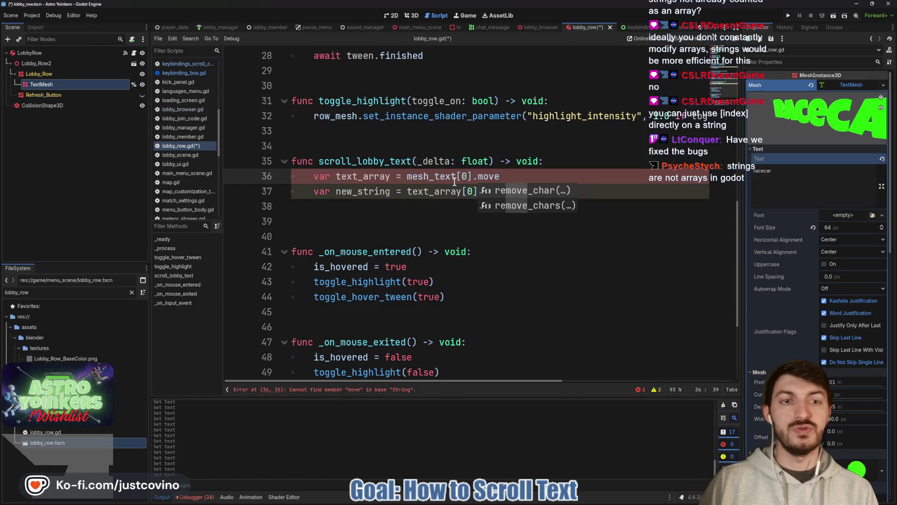
pyautogui.press('BackSpace')
pyautogui.press('BackSpace')
pyautogui.press('BackSpace')
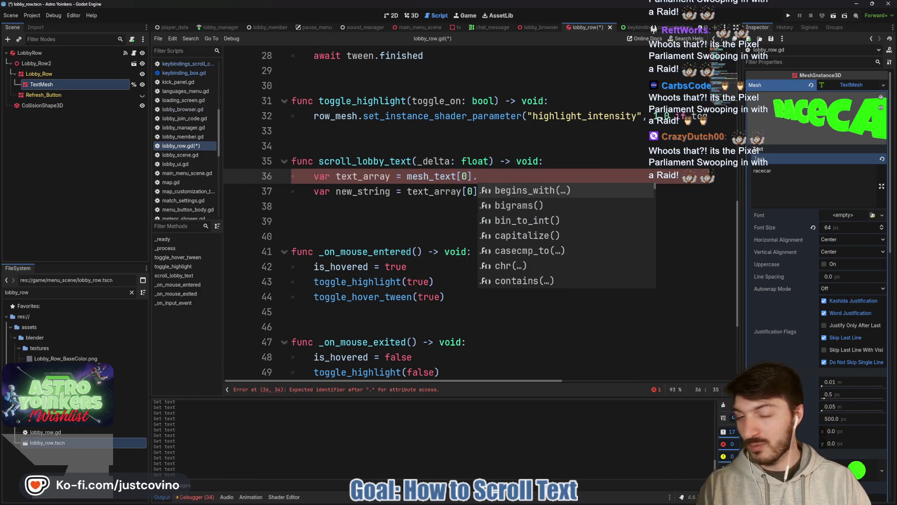
pyautogui.click(499, 178)
pyautogui.hotkey('ctrl', 's')
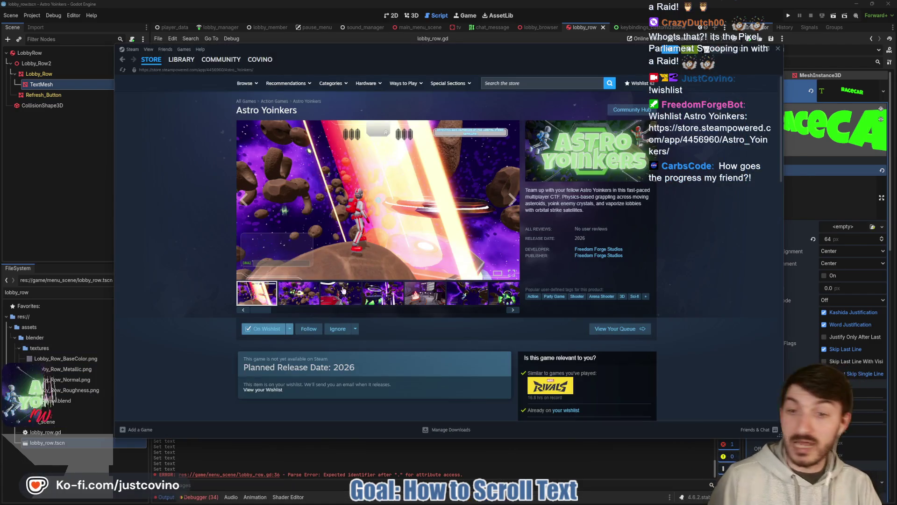
# - Browse the Astro Yoinkers store screenshots, ending on the first gallery image
pyautogui.click(303, 303)
pyautogui.click(341, 293)
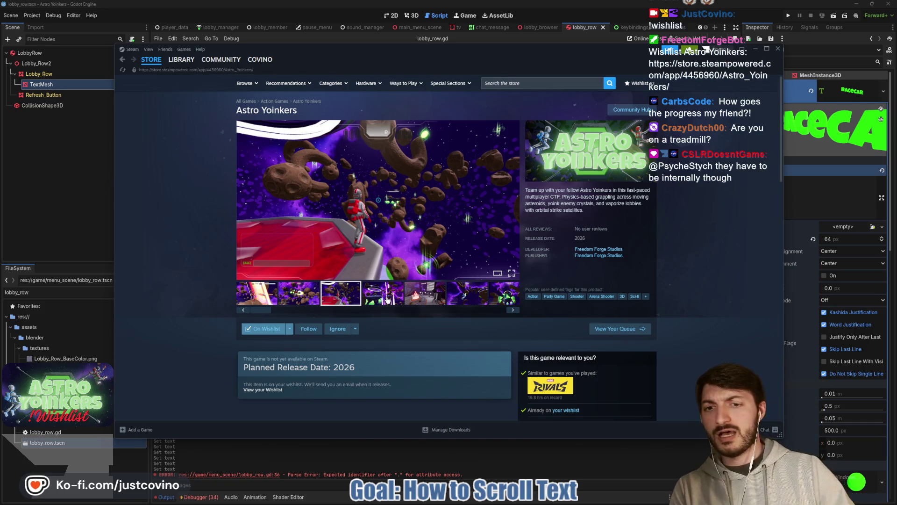
pyautogui.click(372, 292)
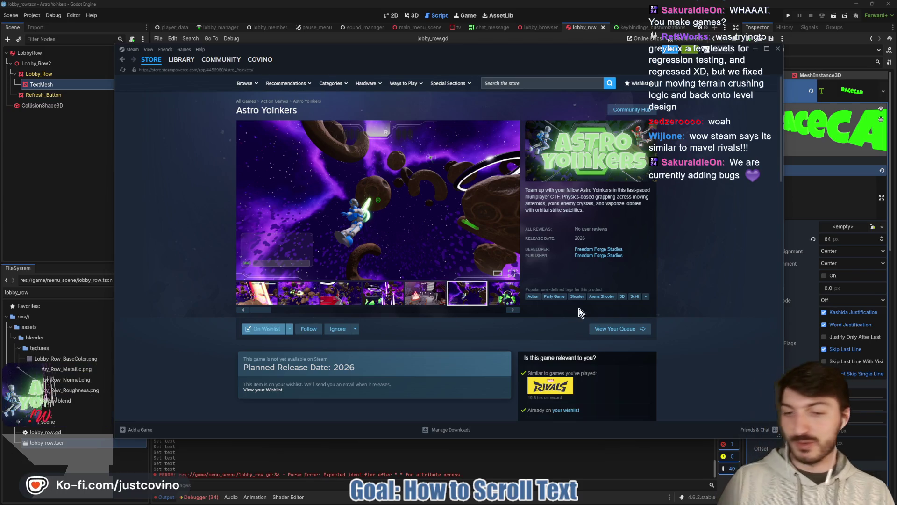
pyautogui.scroll(-1, 533, 324)
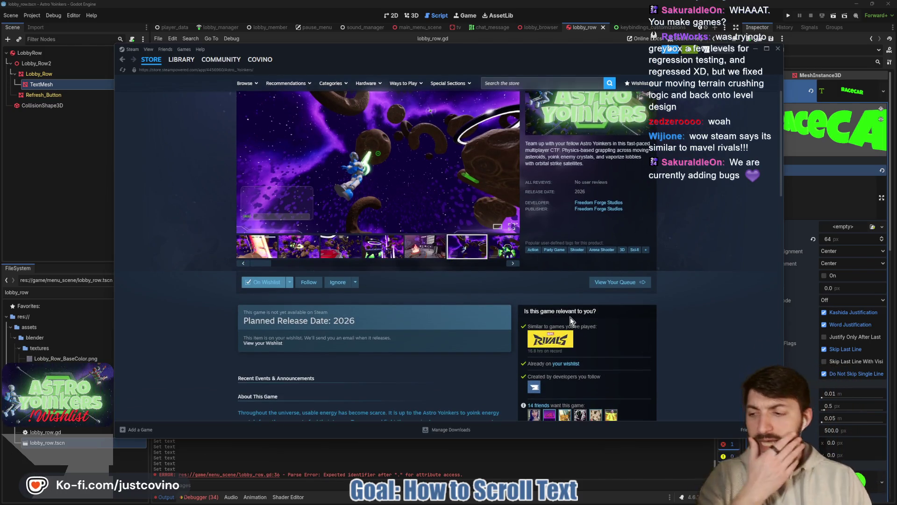
pyautogui.scroll(1, 579, 335)
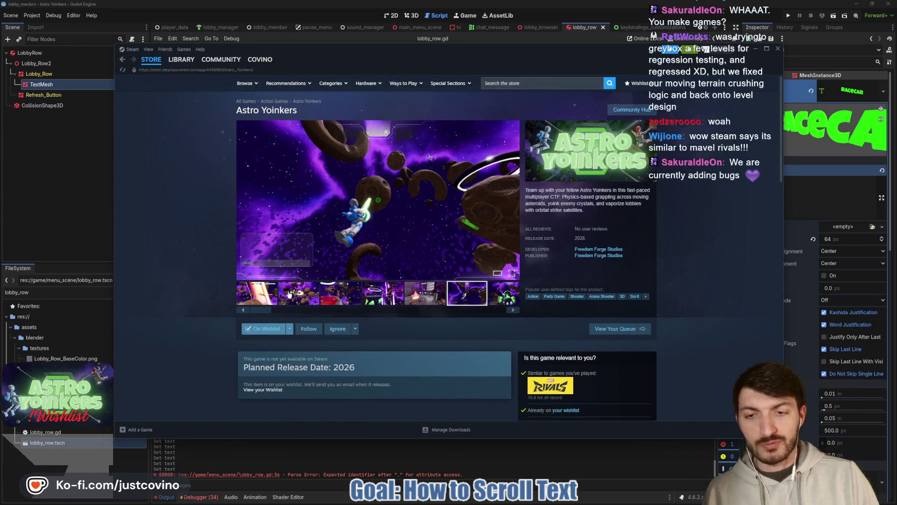
pyautogui.click(257, 298)
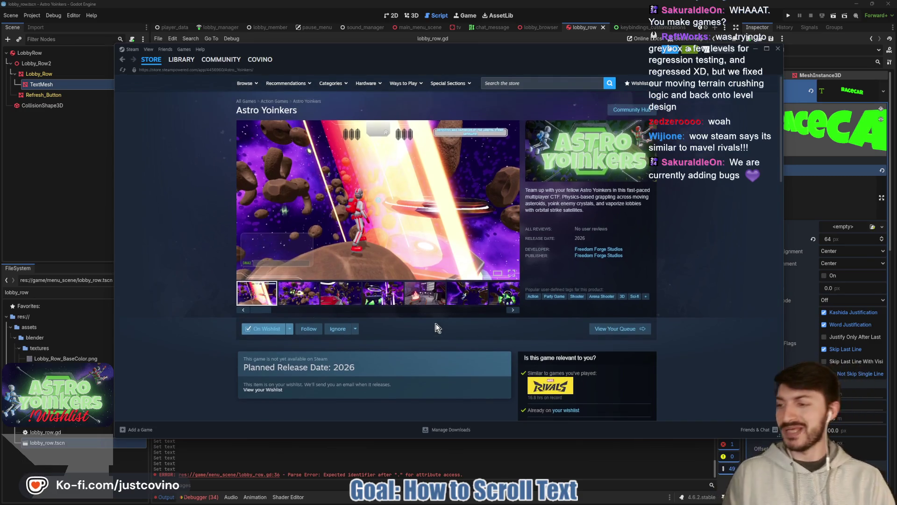
pyautogui.click(388, 460)
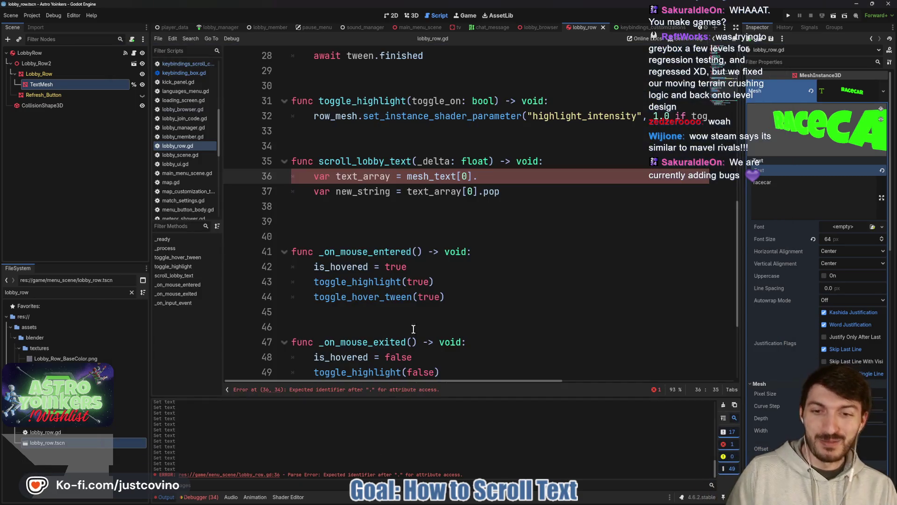
# - Delete the TextMesh's racecar text, save the scene, and run the game
pyautogui.click(409, 17)
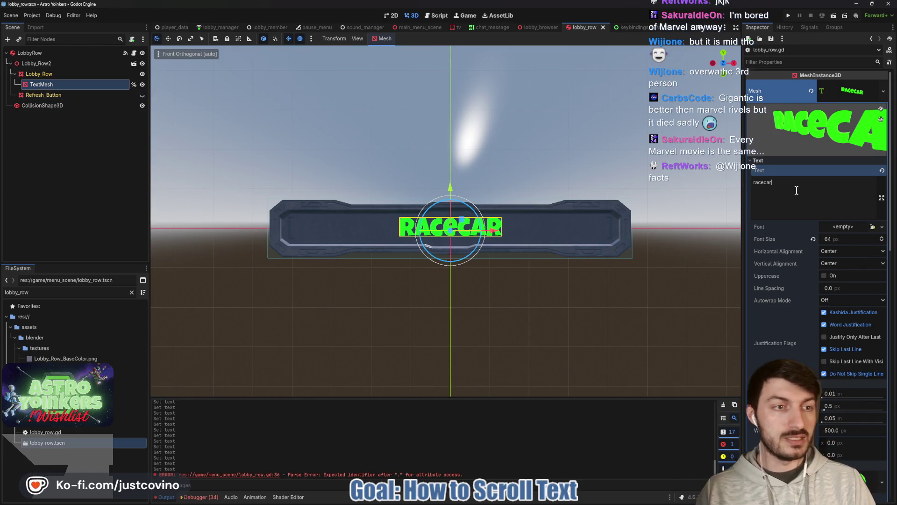
pyautogui.press('BackSpace')
pyautogui.press('BackSpace')
pyautogui.press('BackSpace')
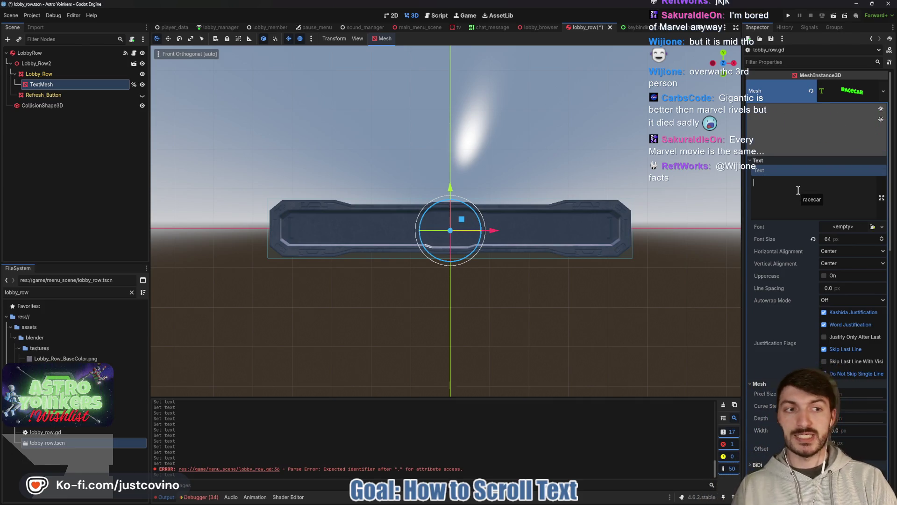
pyautogui.hotkey('ctrl', 's')
pyautogui.click(788, 15)
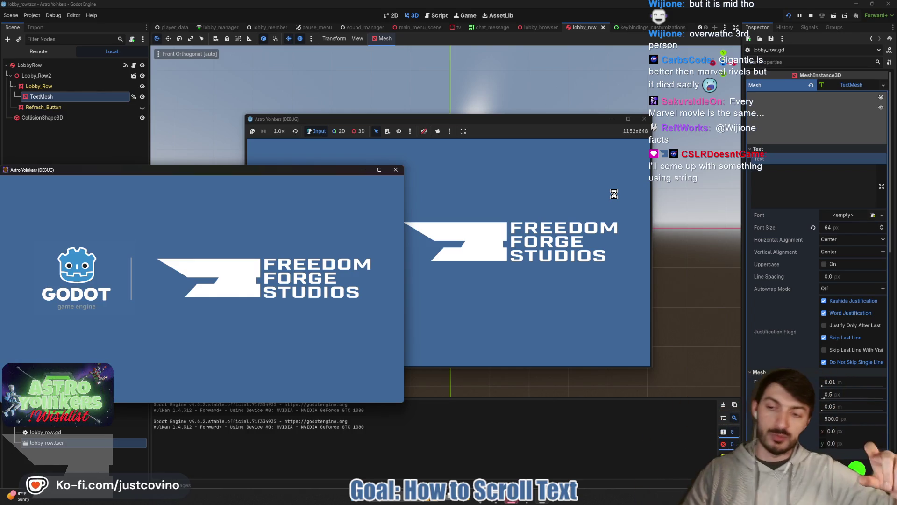
# - Comment out the scroll_lobby_text lines 35–37 with Ctrl+K, save, and restart the game
pyautogui.click(395, 170)
pyautogui.click(336, 272)
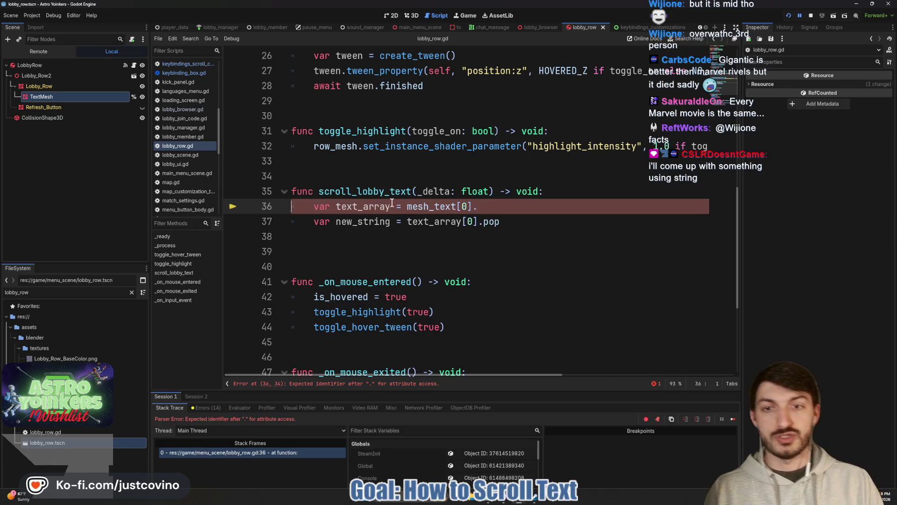
pyautogui.moveTo(507, 222); pyautogui.dragTo(292, 191)
pyautogui.hotkey('ctrl', 'k')
pyautogui.click(395, 244)
pyautogui.hotkey('ctrl', 's')
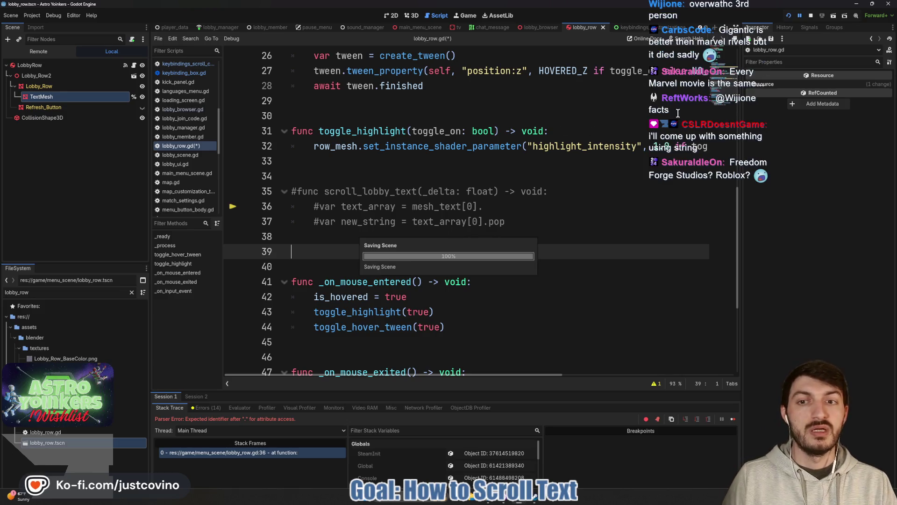
pyautogui.click(814, 16)
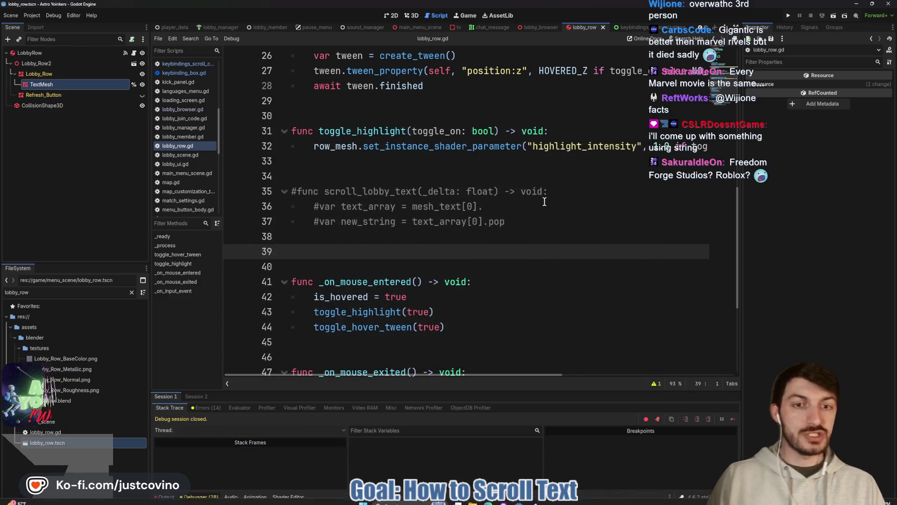
pyautogui.click(789, 16)
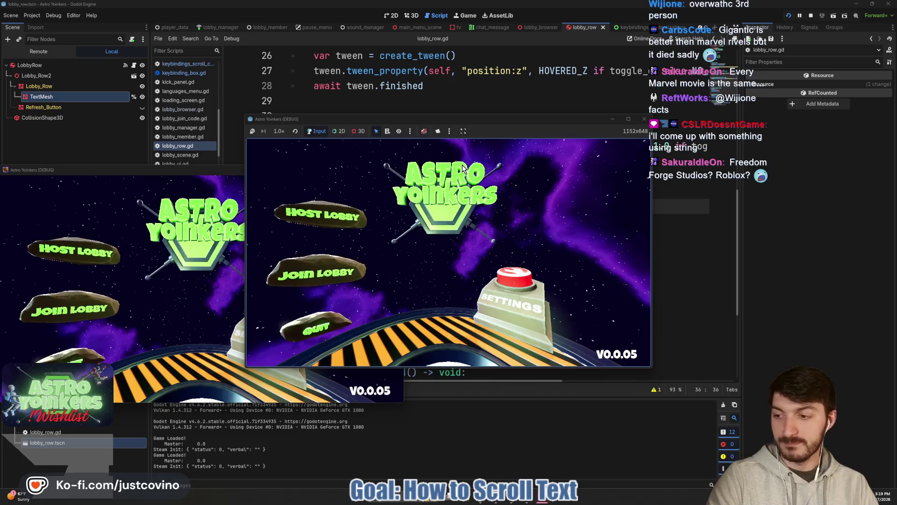
# - Open the in-game lobby browser to check the lobby rows, then stop the game with F8
pyautogui.click(396, 170)
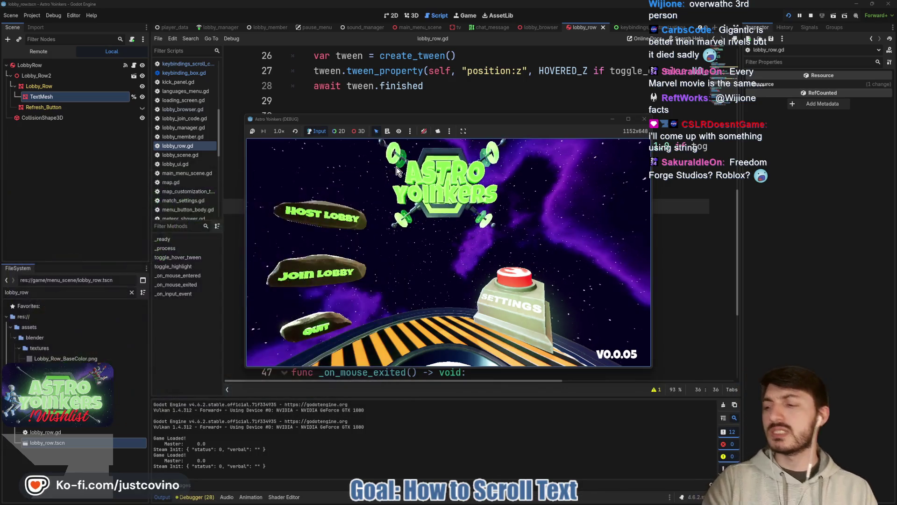
pyautogui.click(356, 257)
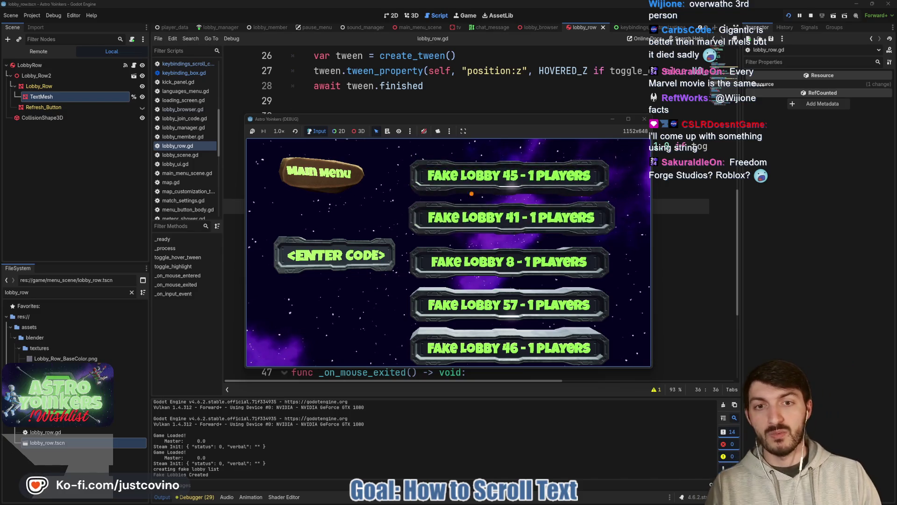
pyautogui.moveTo(611, 183); pyautogui.dragTo(720, 178)
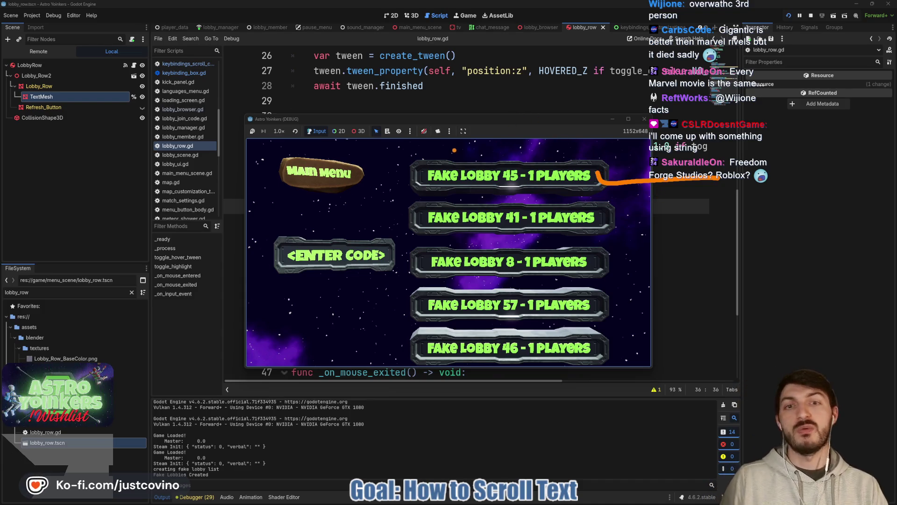
pyautogui.press('Escape')
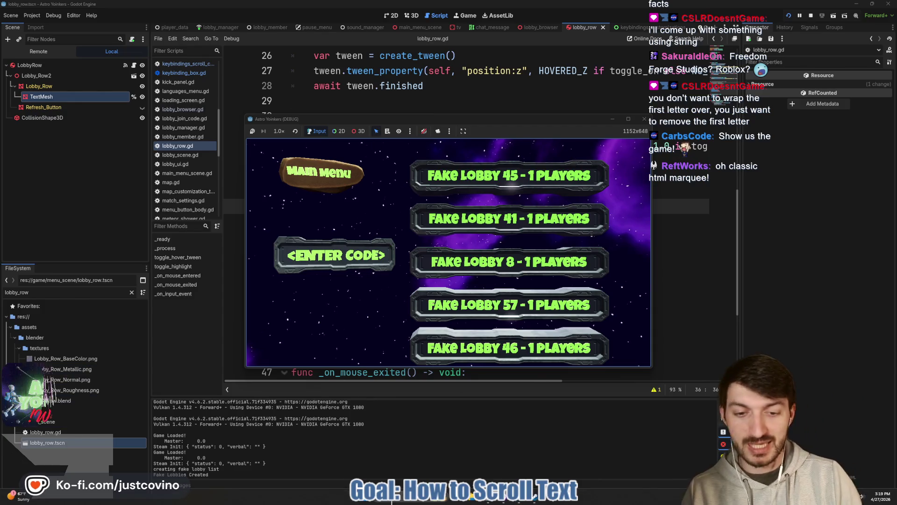
pyautogui.moveTo(593, 122)
pyautogui.mouseDown()
pyautogui.moveTo(716, 112)
pyautogui.moveTo(511, 113)
pyautogui.mouseUp()
pyautogui.moveTo(543, 474)
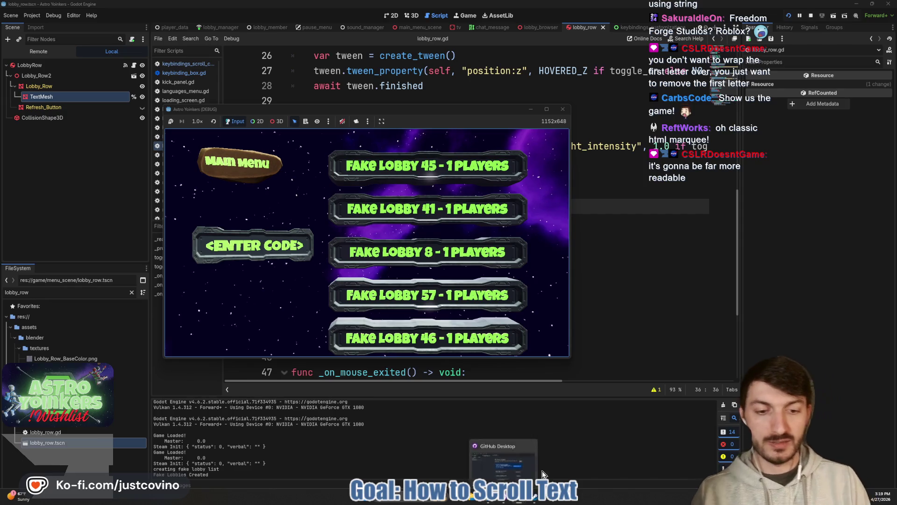
pyautogui.press('F8')
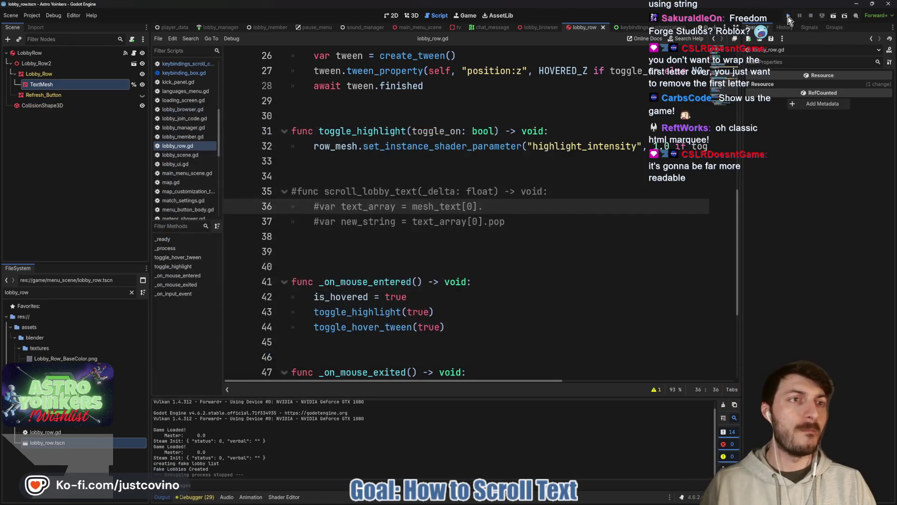
# - Relaunch the game, move one window left, and host a PRIVATE lobby
pyautogui.click(789, 19)
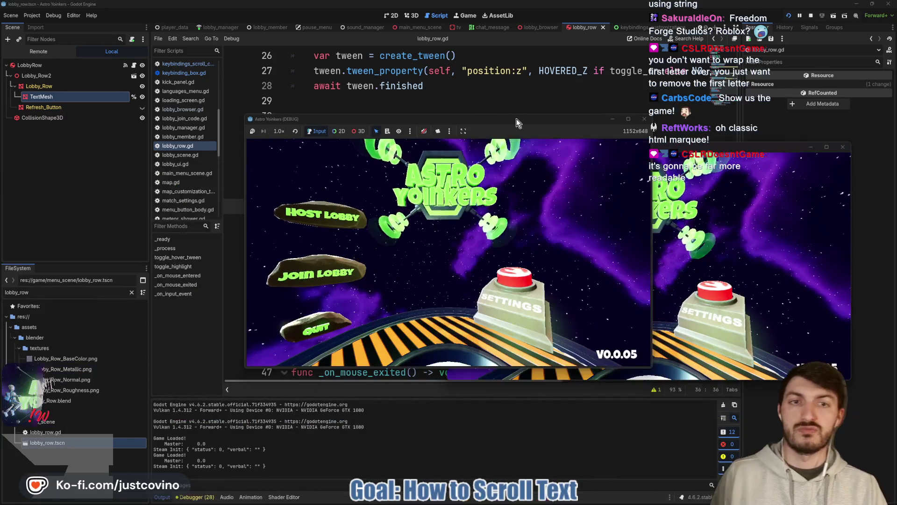
pyautogui.moveTo(517, 119); pyautogui.dragTo(316, 125)
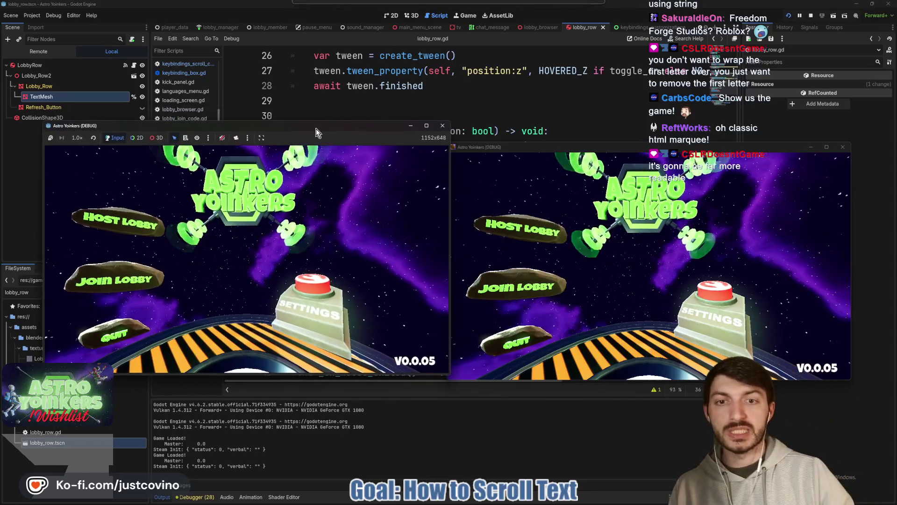
pyautogui.click(134, 222)
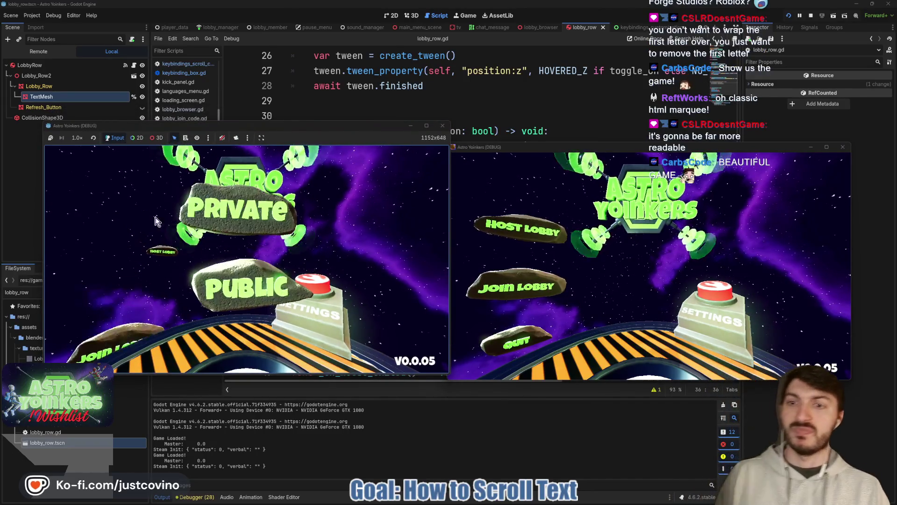
pyautogui.click(193, 215)
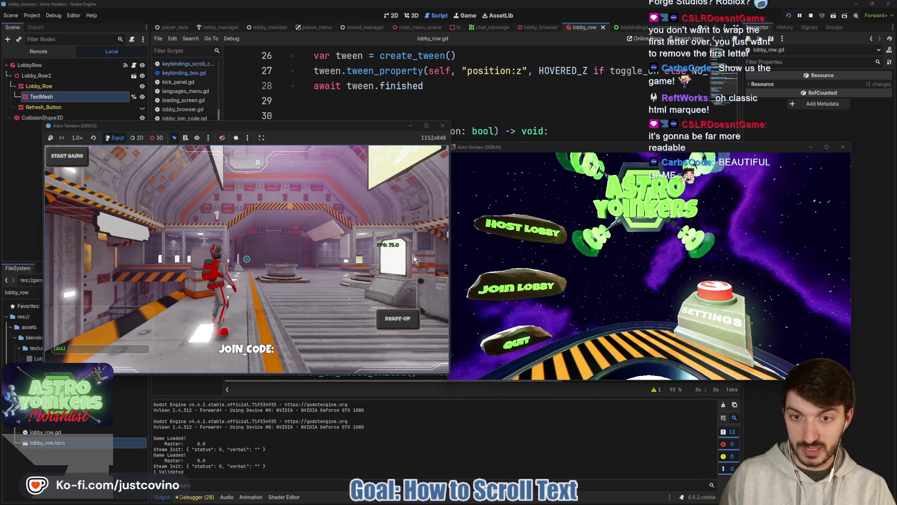
# - Join the top lobby from the second window, ready up blue and red players, and start the match
pyautogui.click(516, 286)
pyautogui.click(667, 196)
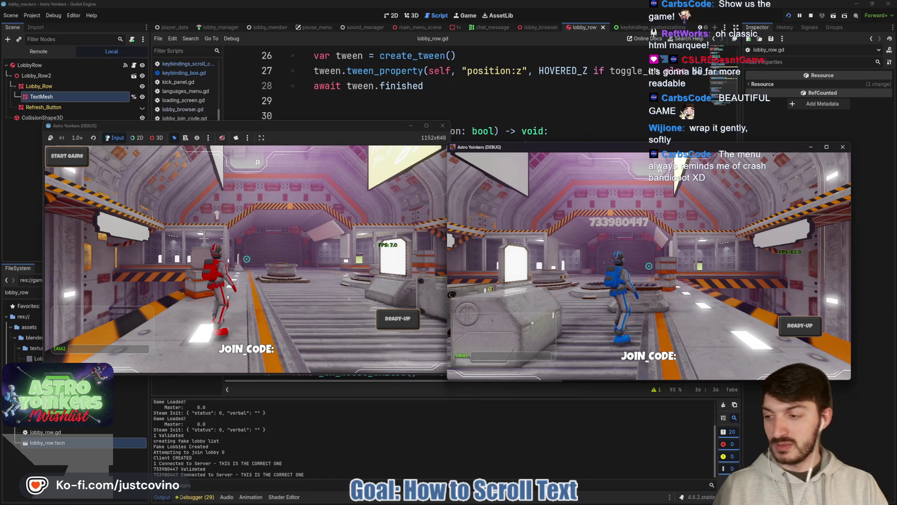
pyautogui.press('w')
pyautogui.press('w')
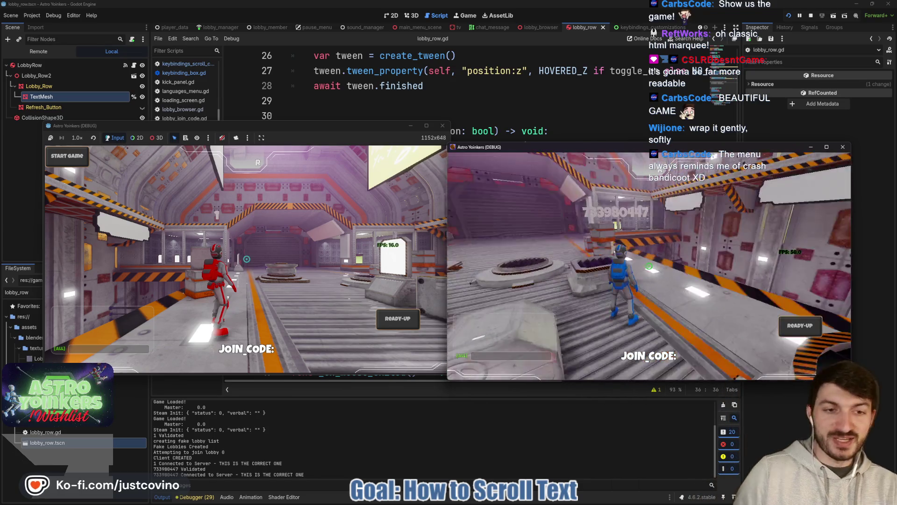
pyautogui.click(790, 325)
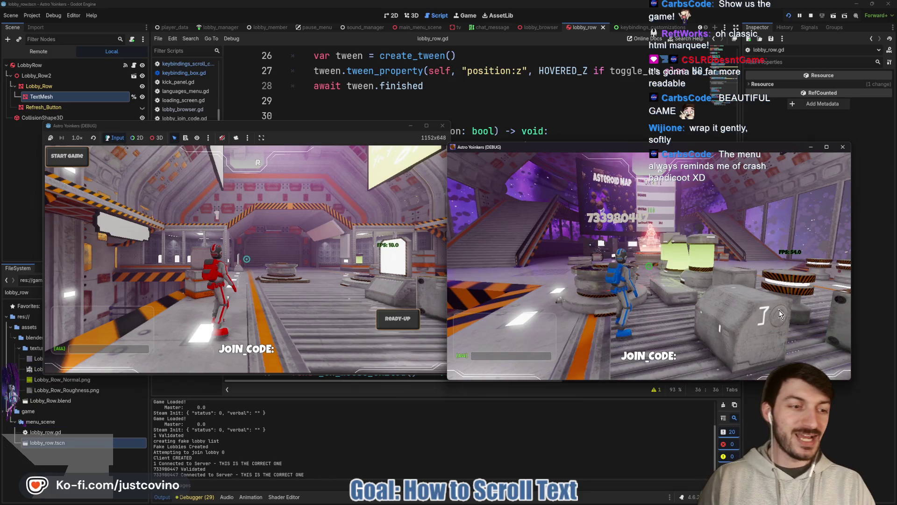
pyautogui.click(337, 146)
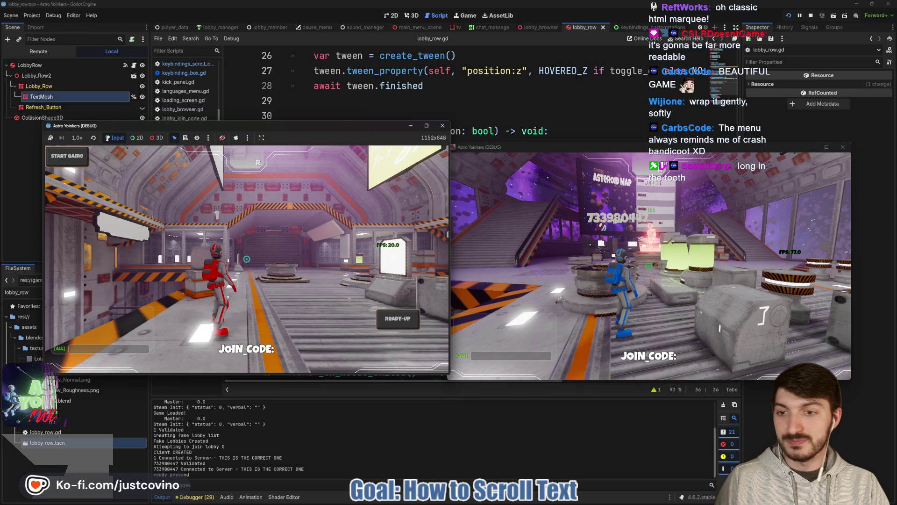
pyautogui.press('r')
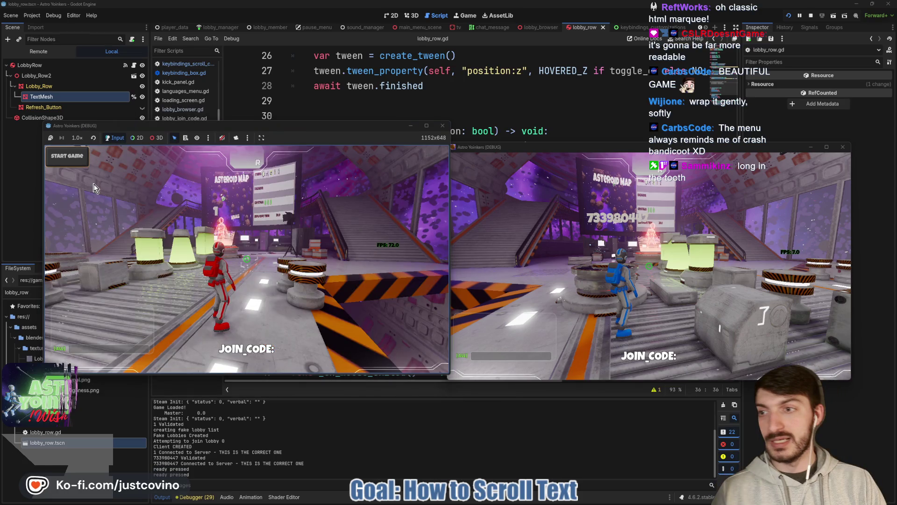
pyautogui.press('Return')
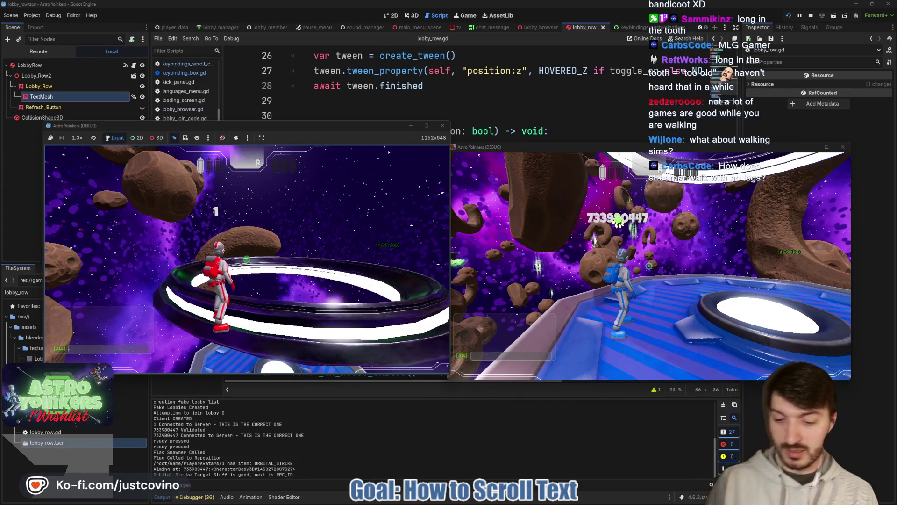
# - Stop both running game instances with F8
pyautogui.press('F8')
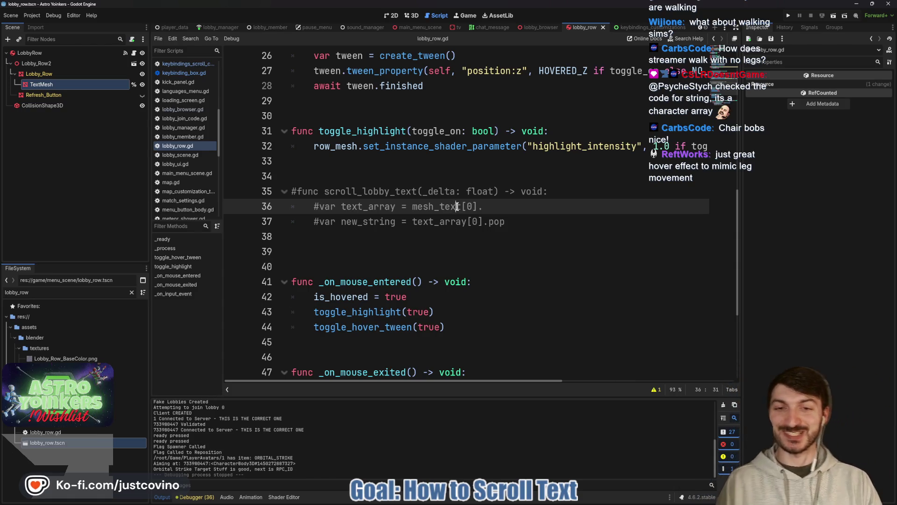
# - Uncomment the commented-out scroll_lobby_text function lines with Ctrl+K
pyautogui.click(398, 234)
pyautogui.hotkey('shift', 'Up')
pyautogui.hotkey('shift', 'Up')
pyautogui.hotkey('shift', 'Up')
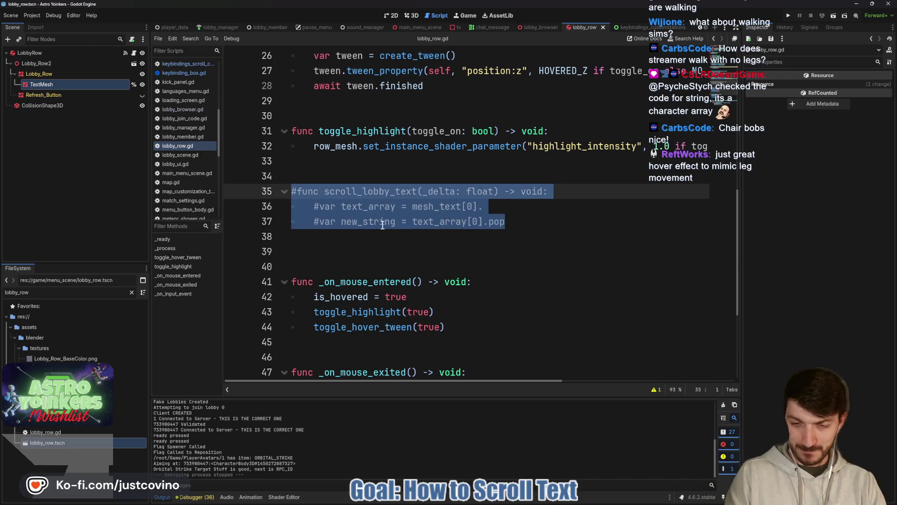
pyautogui.hotkey('ctrl', 'k')
pyautogui.click(434, 236)
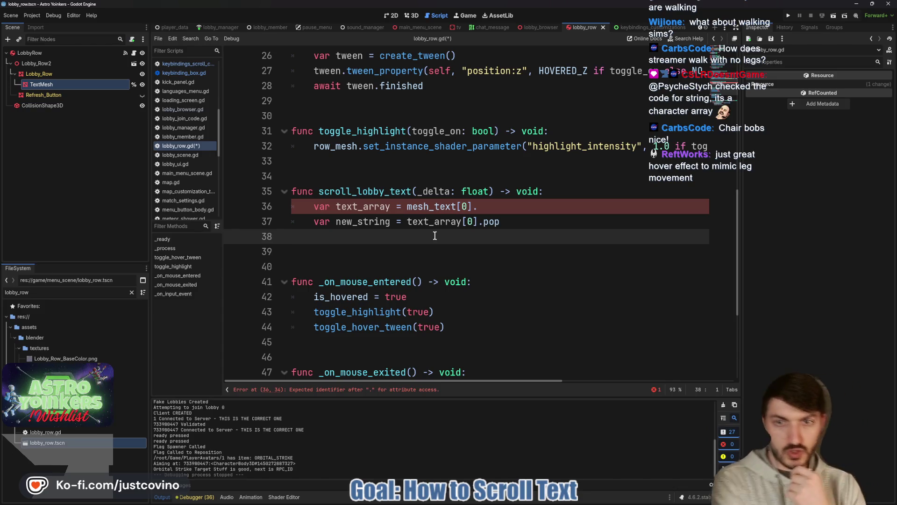
# - Trim line 36 to end at mesh_text[0] and delete the unfinished new_string pop line
pyautogui.doubleClick(448, 206)
pyautogui.click(495, 206)
pyautogui.press('BackSpace')
pyautogui.moveTo(499, 221); pyautogui.dragTo(309, 221)
pyautogui.press('BackSpace')
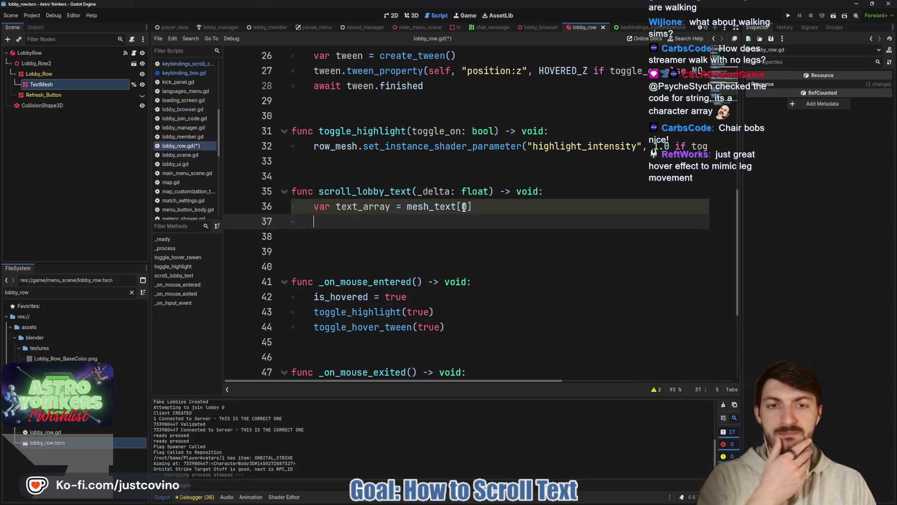
# - Append .repeat() to mesh_text[0] on the text_array line and open repeat's String documentation
pyautogui.click(468, 207)
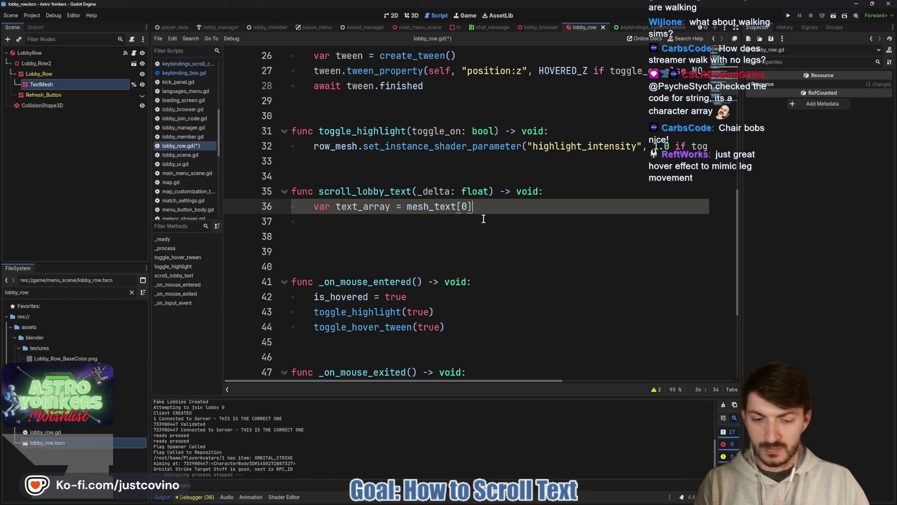
pyautogui.write('.')
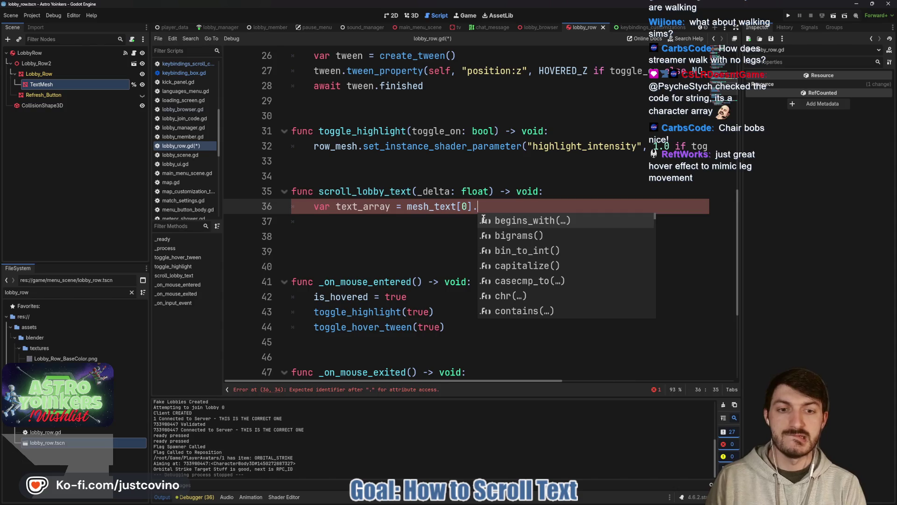
pyautogui.write('app')
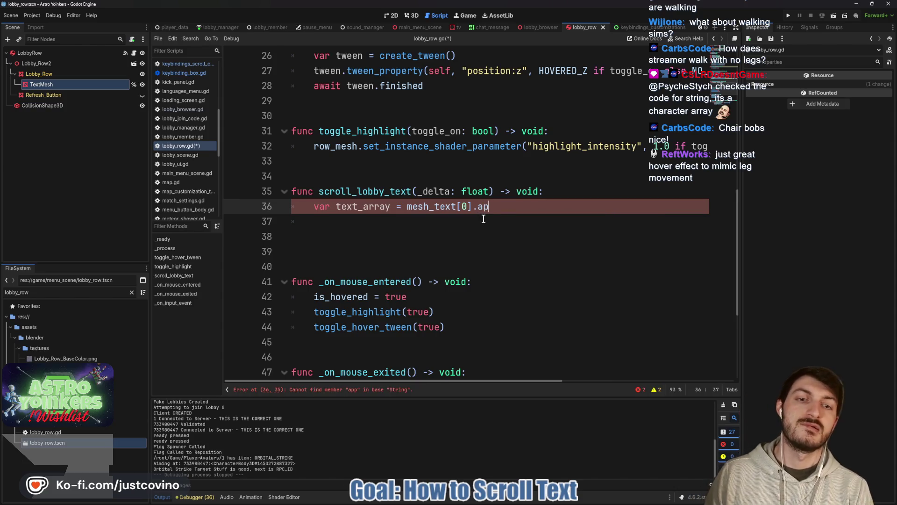
pyautogui.press('BackSpace')
pyautogui.press('BackSpace')
pyautogui.write('re')
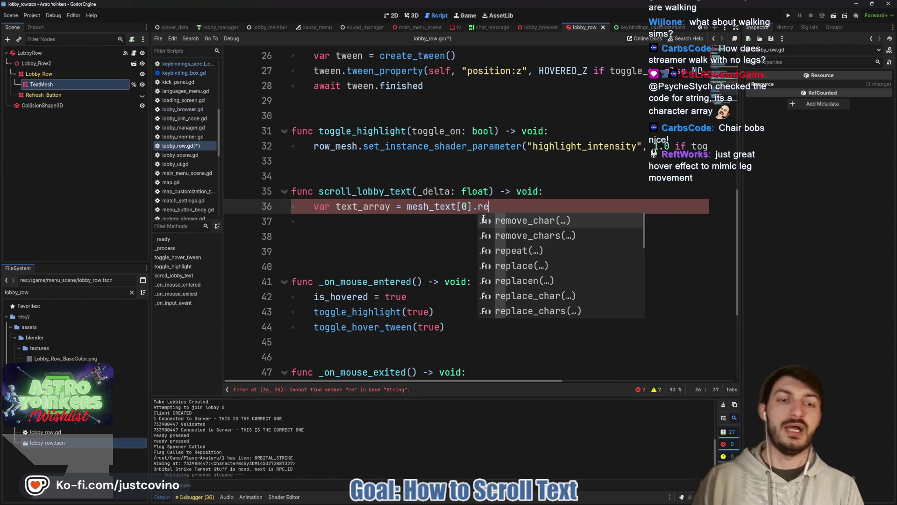
pyautogui.press('Down')
pyautogui.press('Down')
pyautogui.press('Return')
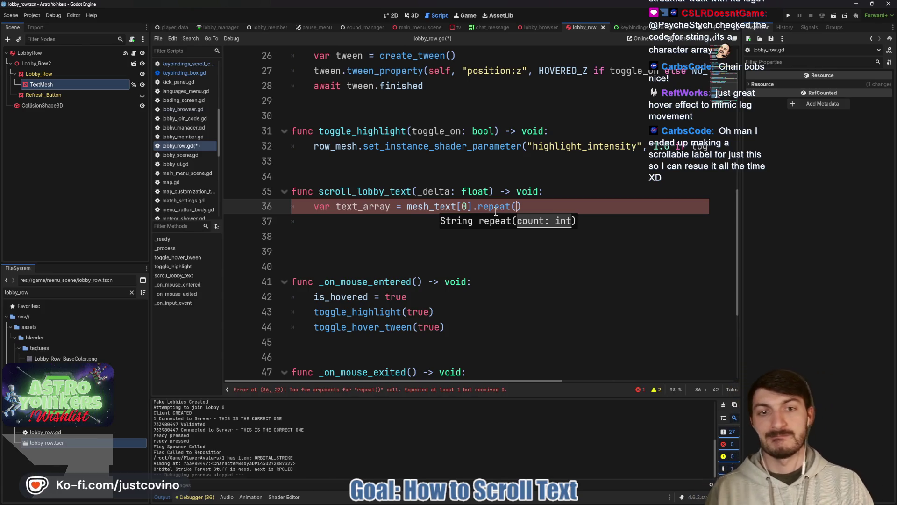
pyautogui.keyDown('ctrl'); pyautogui.click(494, 207); pyautogui.keyUp('ctrl')
# - Browse the String class reference down to the substr(from, len) entry and highlight substr
pyautogui.scroll(5, 492, 205)
pyautogui.scroll(-3, 492, 205)
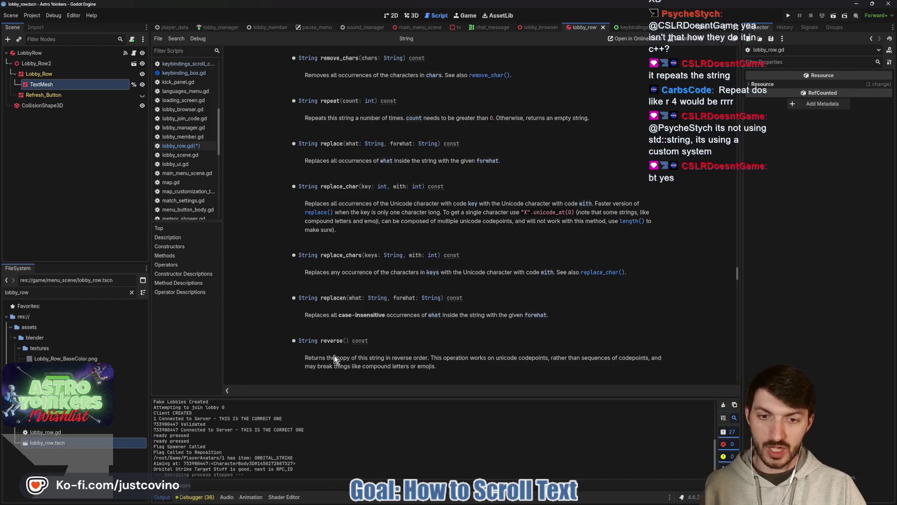
pyautogui.scroll(-3, 369, 338)
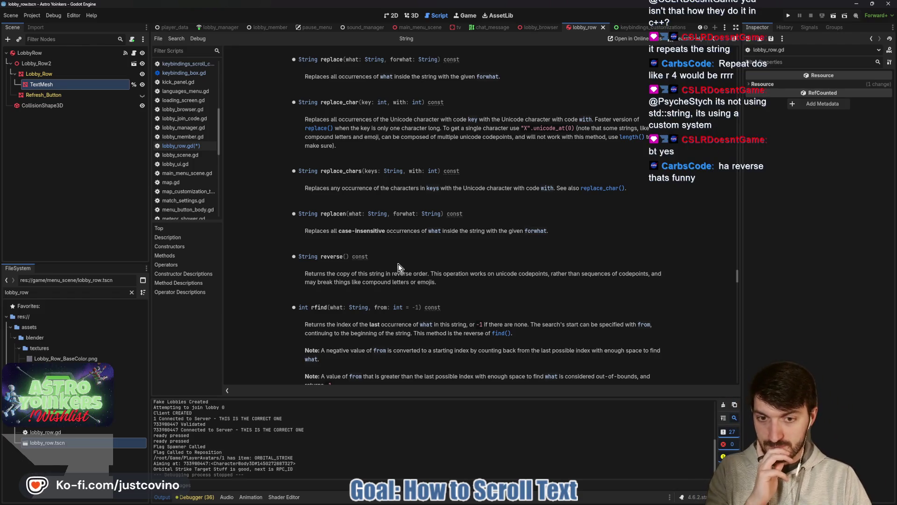
pyautogui.scroll(-3, 382, 279)
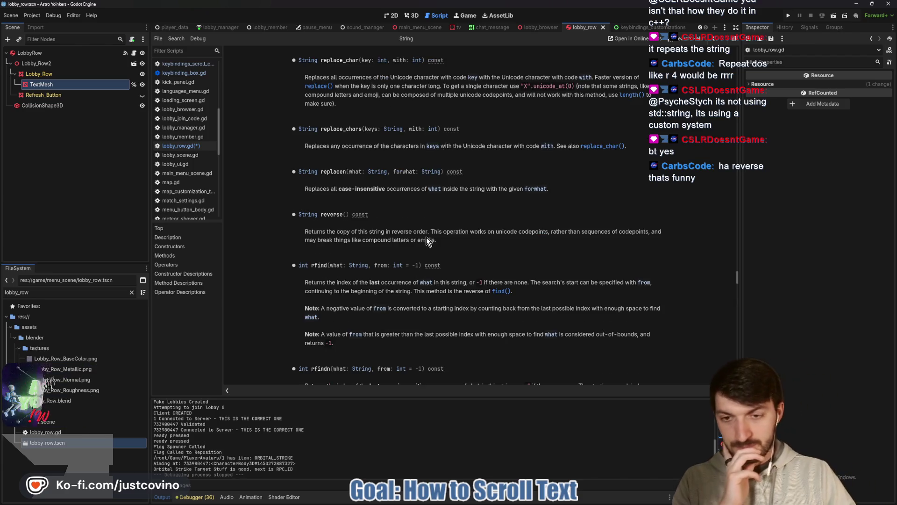
pyautogui.scroll(-2, 430, 240)
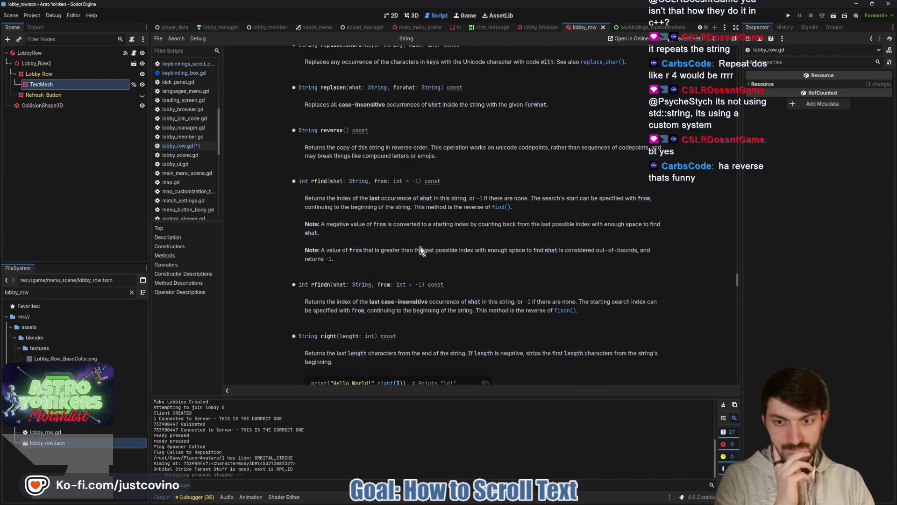
pyautogui.scroll(-2, 418, 242)
pyautogui.scroll(3, 418, 243)
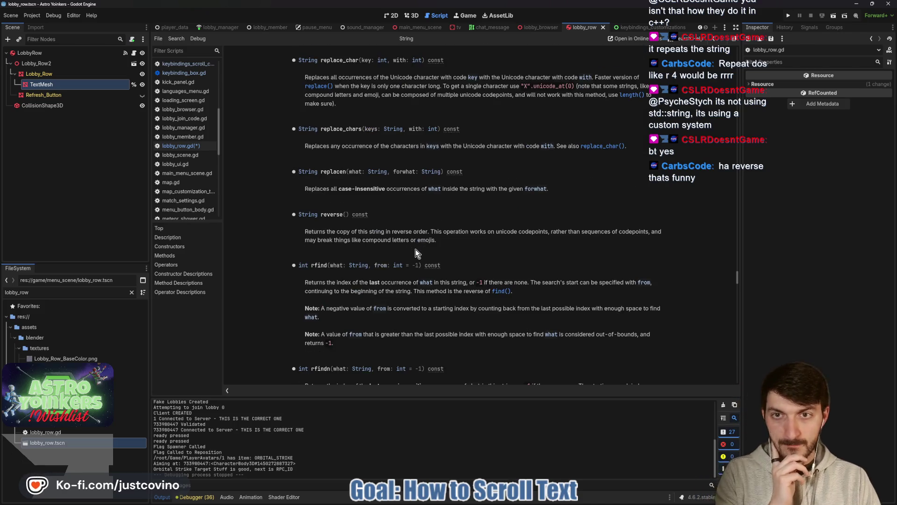
pyautogui.scroll(-1, 415, 249)
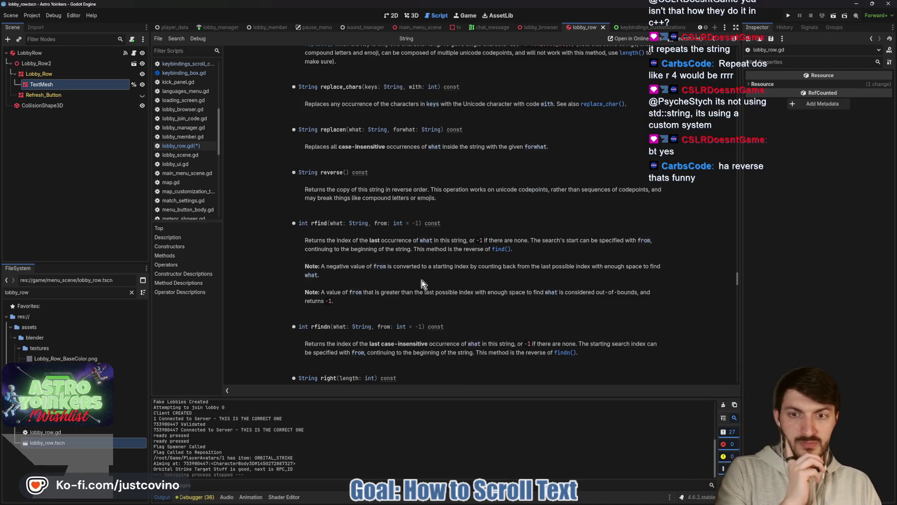
pyautogui.scroll(-3, 410, 281)
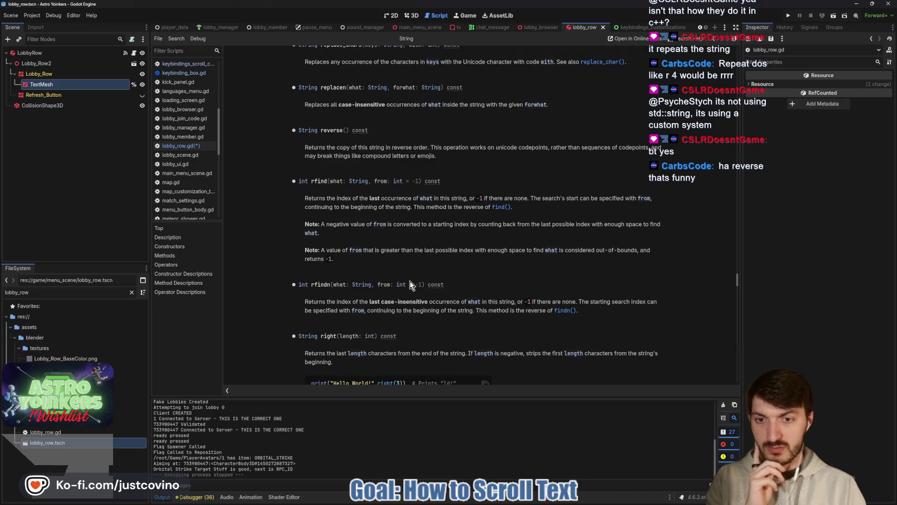
pyautogui.scroll(-2, 397, 284)
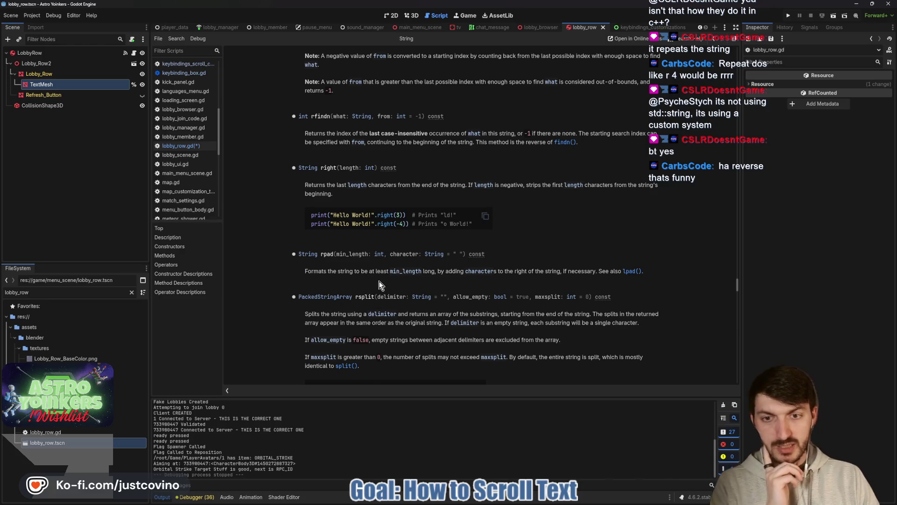
pyautogui.scroll(-3, 380, 282)
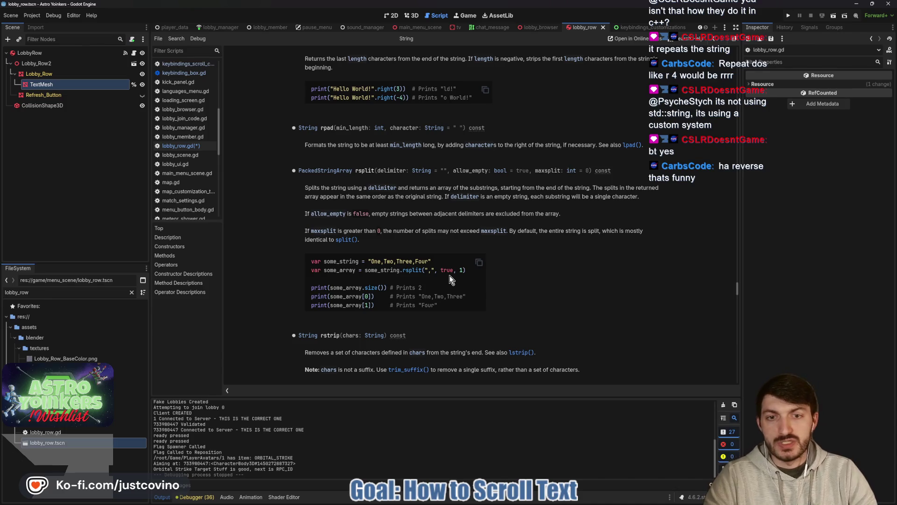
pyautogui.scroll(-2, 431, 299)
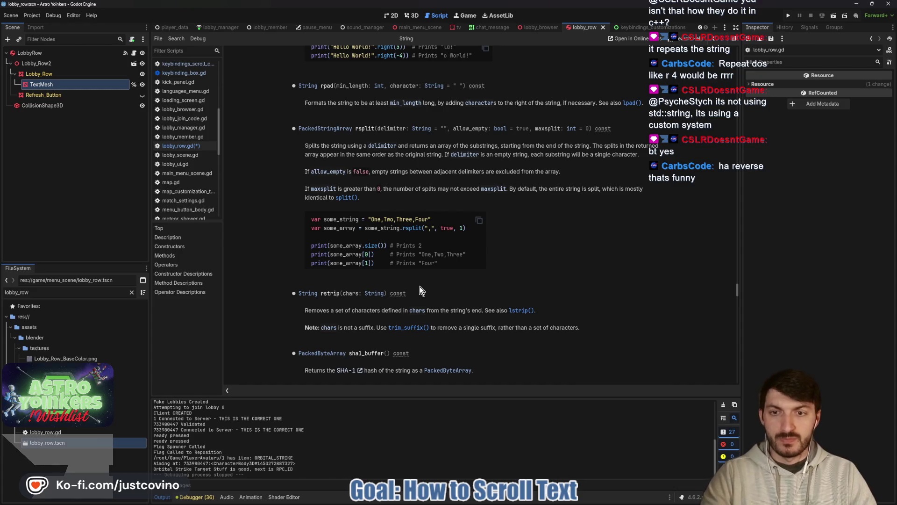
pyautogui.scroll(-2, 419, 286)
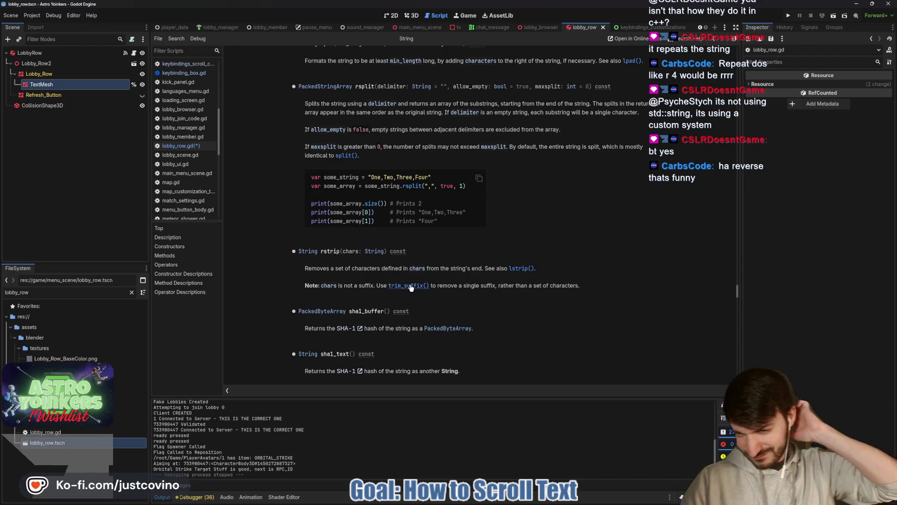
pyautogui.scroll(-8, 412, 288)
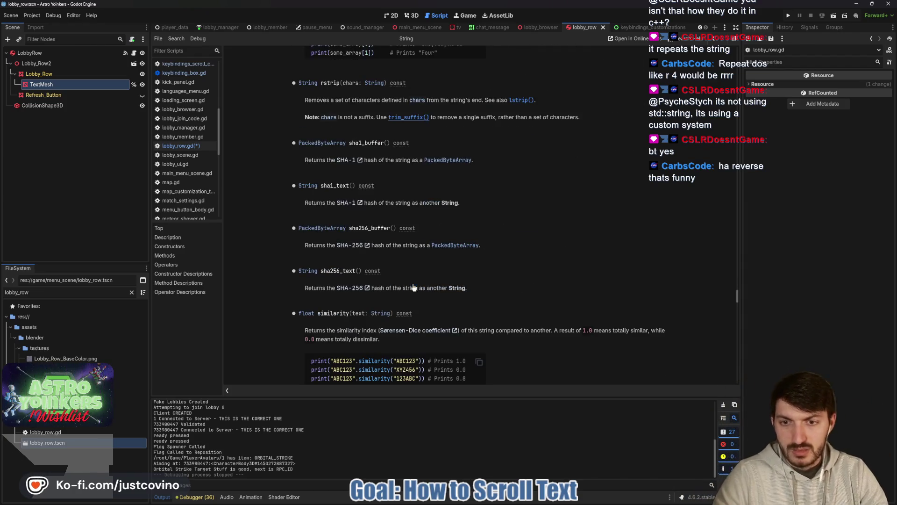
pyautogui.scroll(-2, 445, 238)
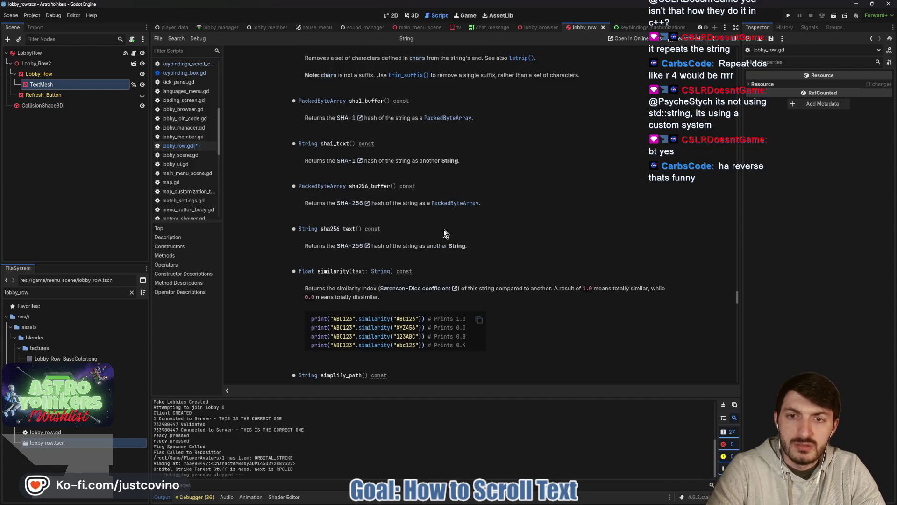
pyautogui.scroll(-6, 444, 229)
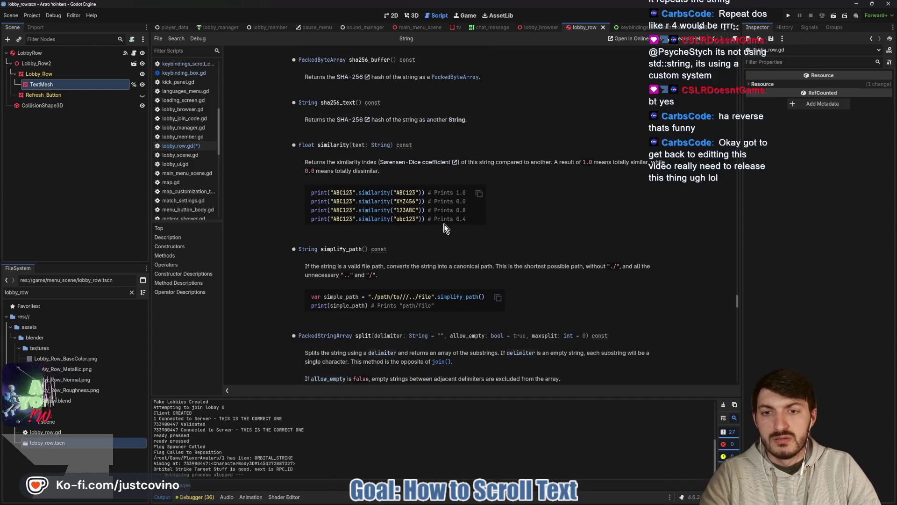
pyautogui.scroll(-8, 441, 240)
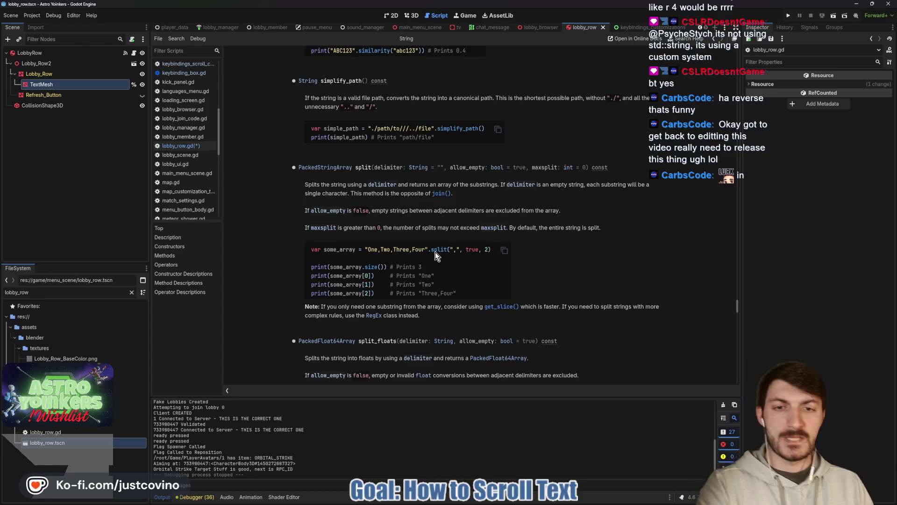
pyautogui.scroll(-3, 436, 251)
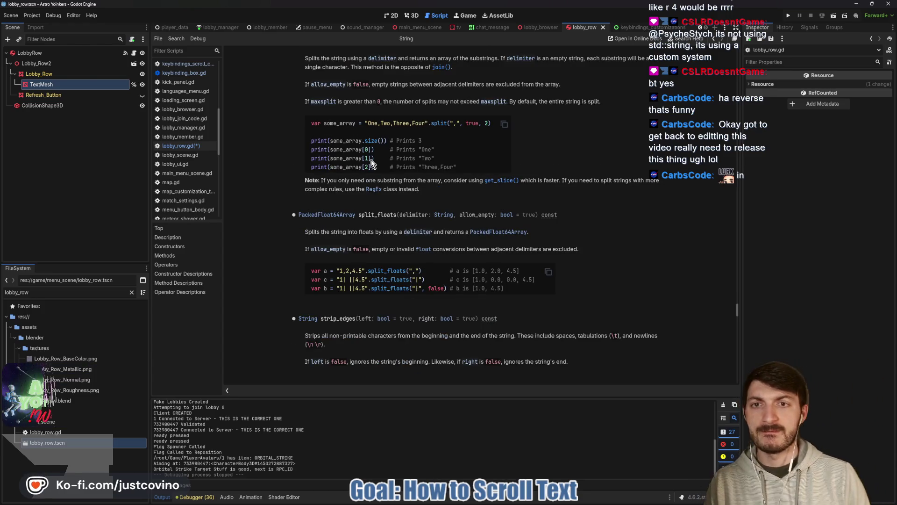
pyautogui.scroll(1, 369, 162)
pyautogui.scroll(1, 369, 167)
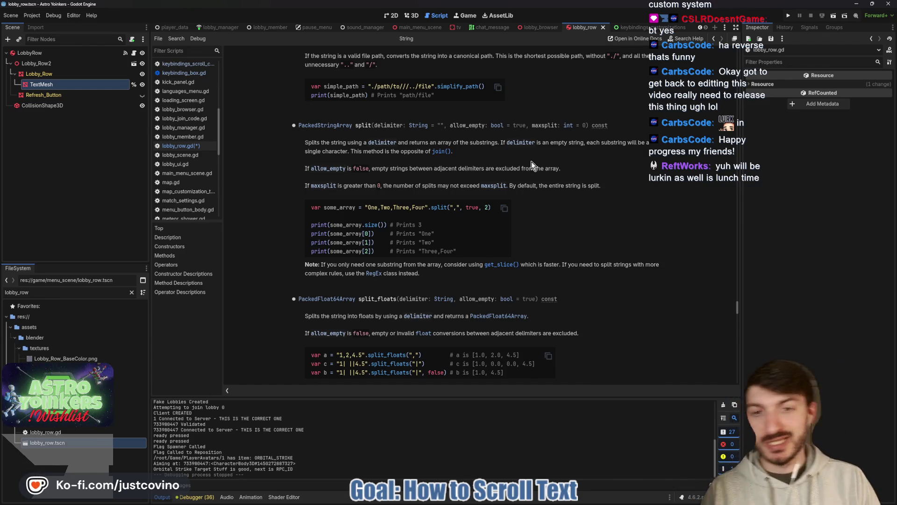
pyautogui.scroll(-2, 510, 141)
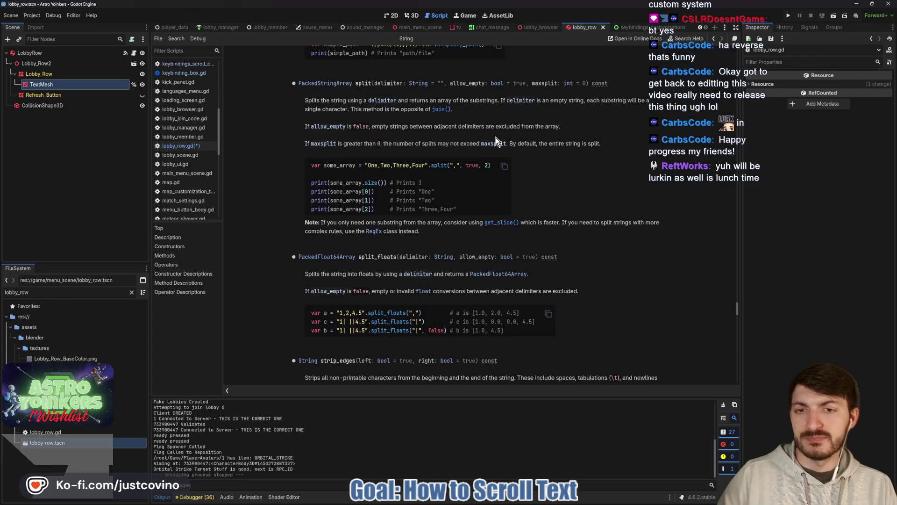
pyautogui.scroll(-2, 476, 179)
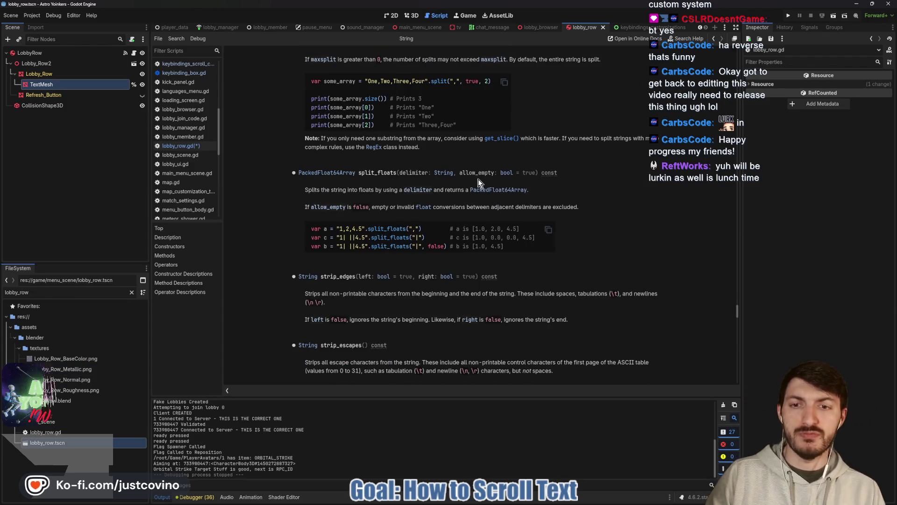
pyautogui.scroll(-1, 448, 189)
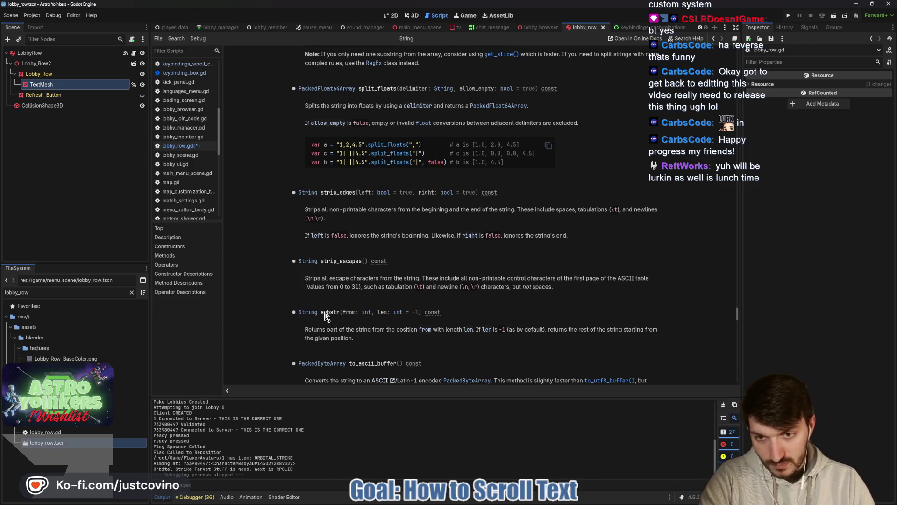
pyautogui.scroll(-1, 327, 316)
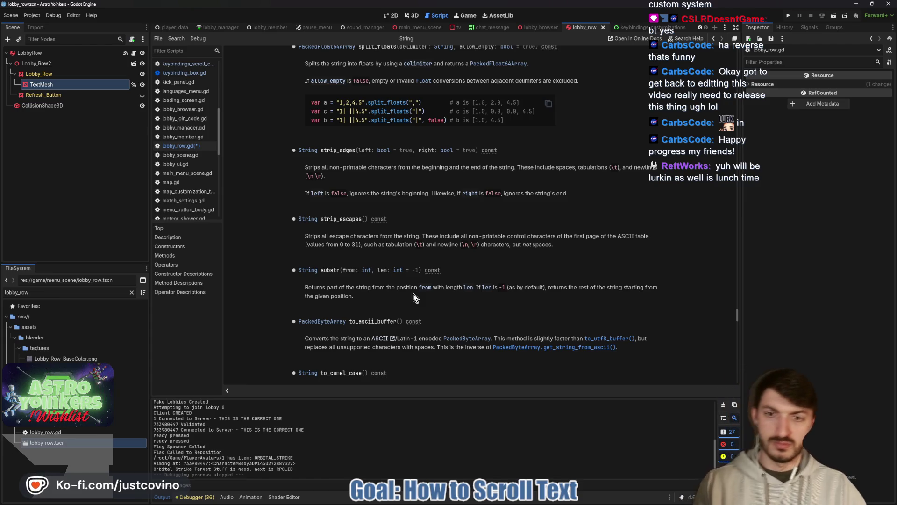
pyautogui.doubleClick(330, 271)
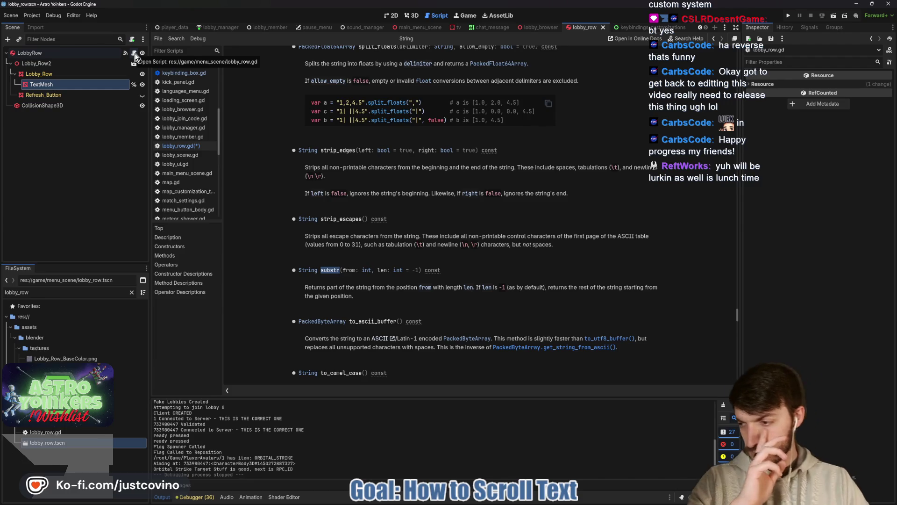
# - Replace the repeat() code on line 36 with mesh_text.substr(0, MAX_TEXT_SIZE)
pyautogui.click(181, 145)
pyautogui.click(530, 213)
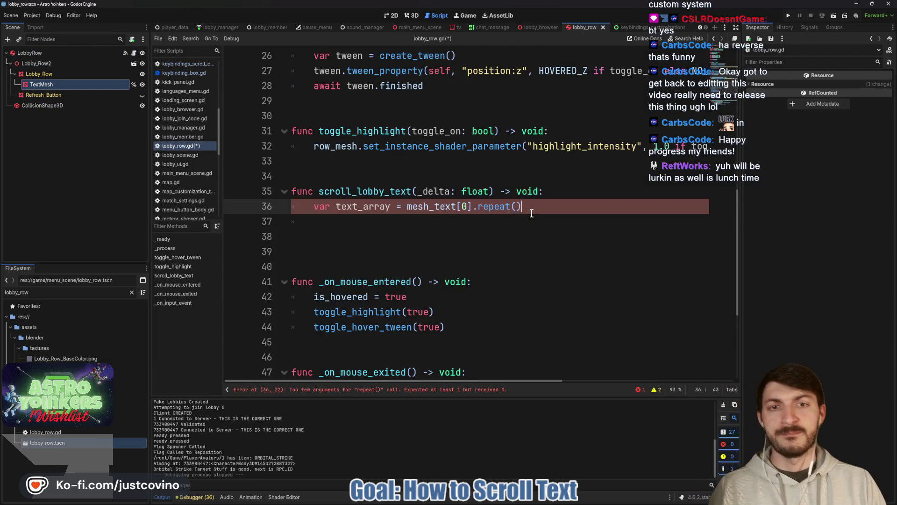
pyautogui.moveTo(528, 206); pyautogui.dragTo(310, 204)
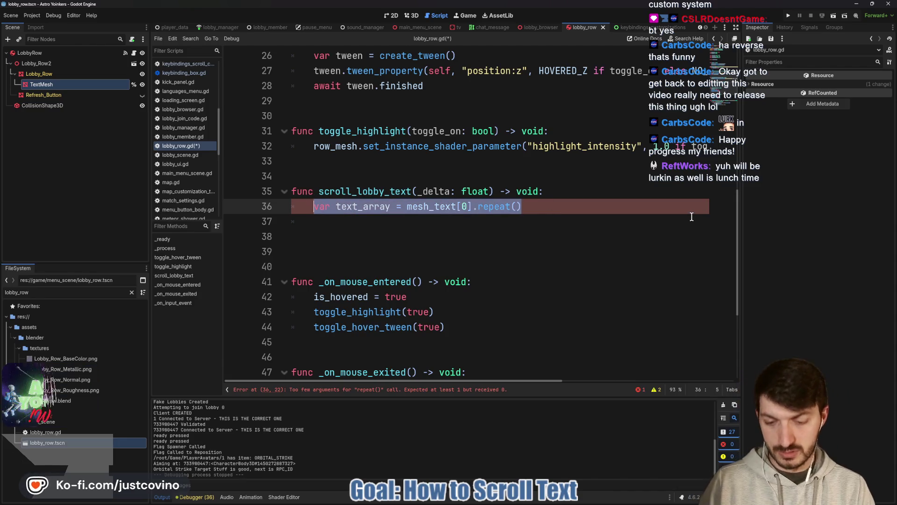
pyautogui.write('mesh')
pyautogui.press('Return')
pyautogui.write('.sub')
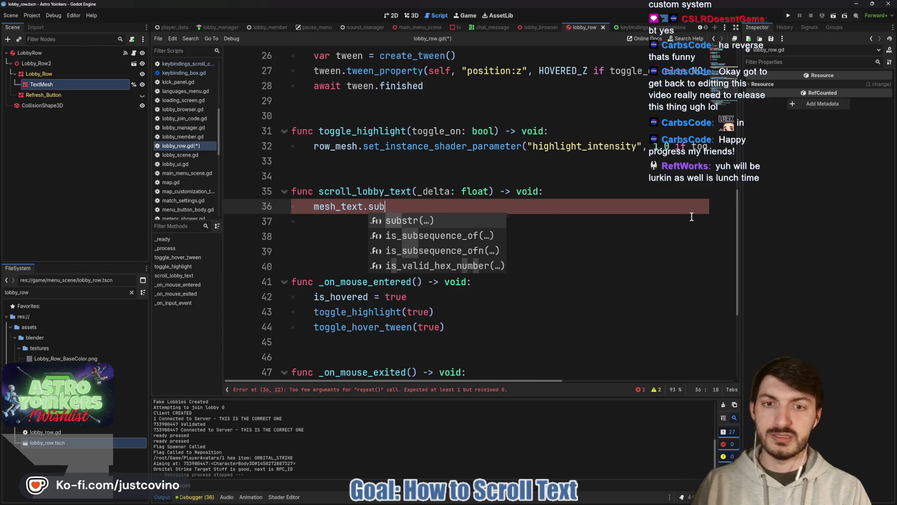
pyautogui.press('Return')
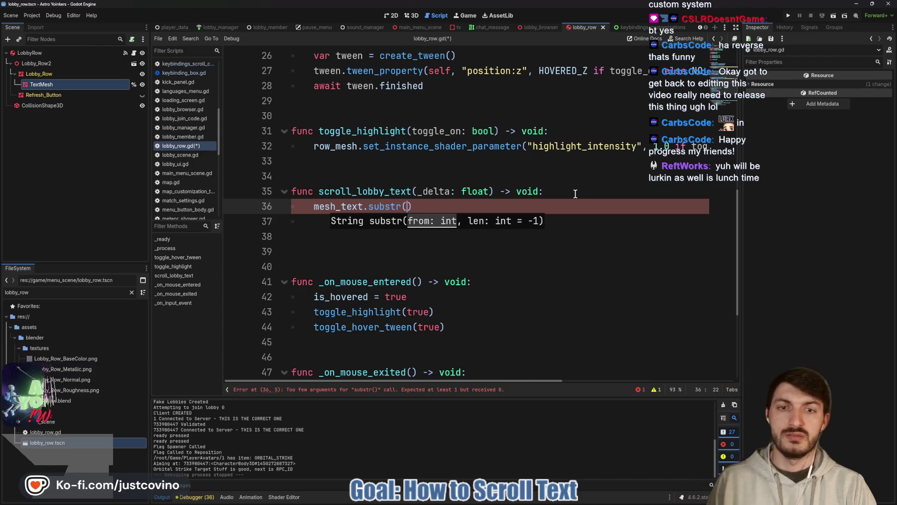
pyautogui.write('0')
pyautogui.write(', M')
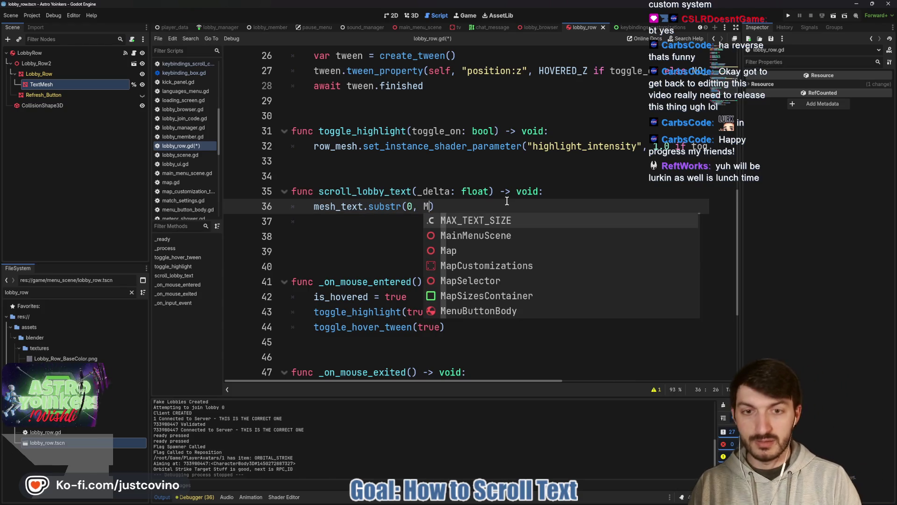
pyautogui.press('Return')
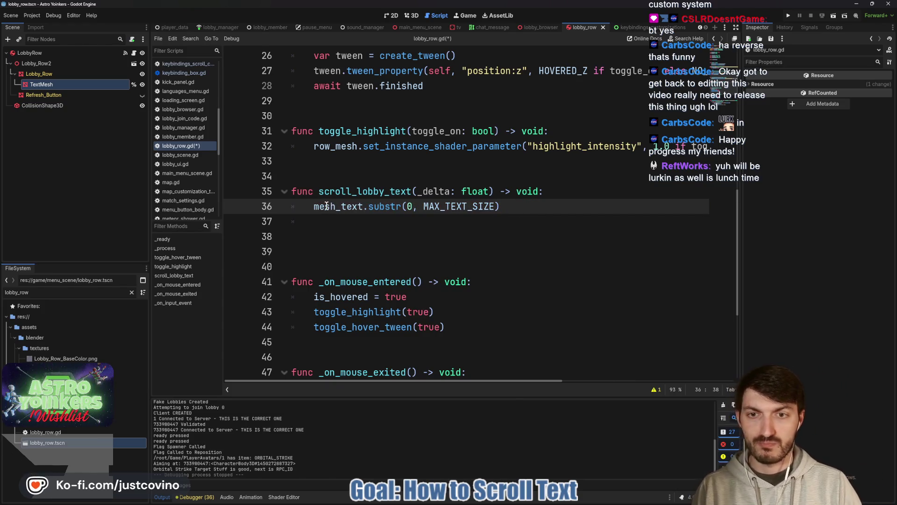
pyautogui.click(563, 209)
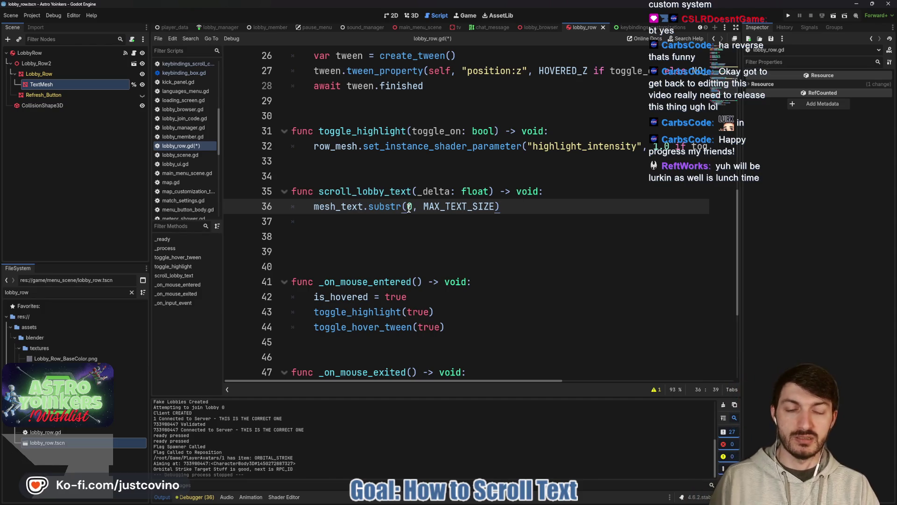
pyautogui.click(355, 177)
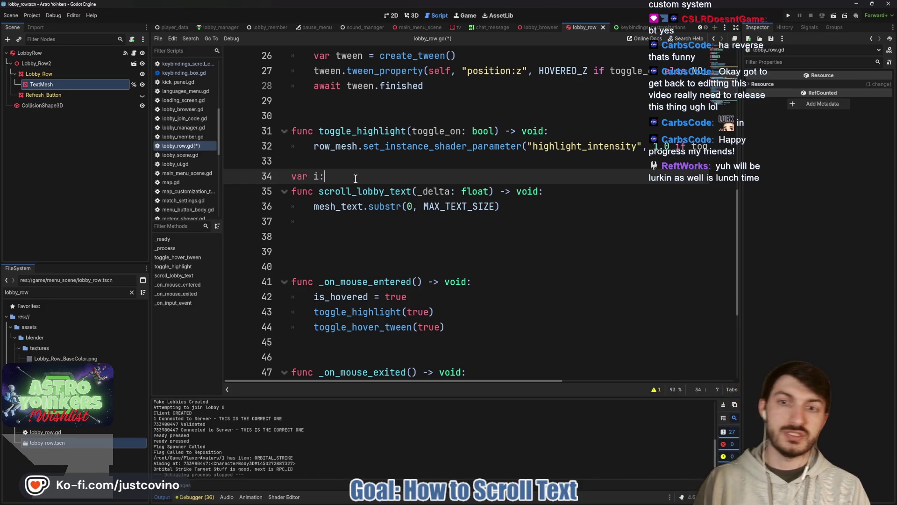
# - Finish line 34 as var i: int = 0 and add a new line inside scroll_lobby_text
pyautogui.write(' int')
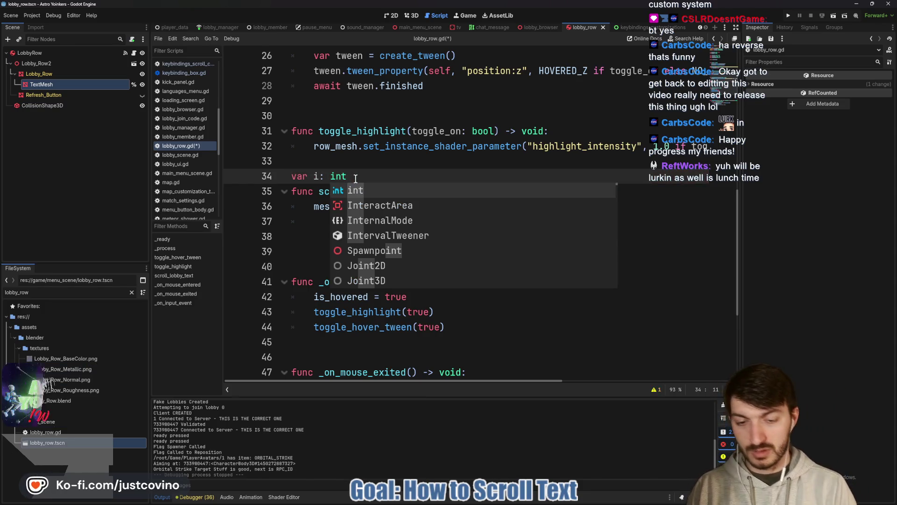
pyautogui.write(' = 0')
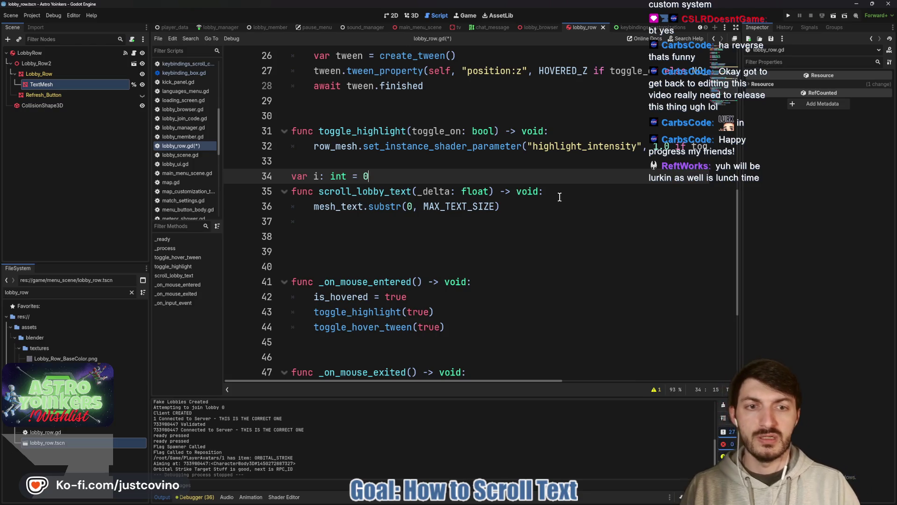
pyautogui.click(556, 197)
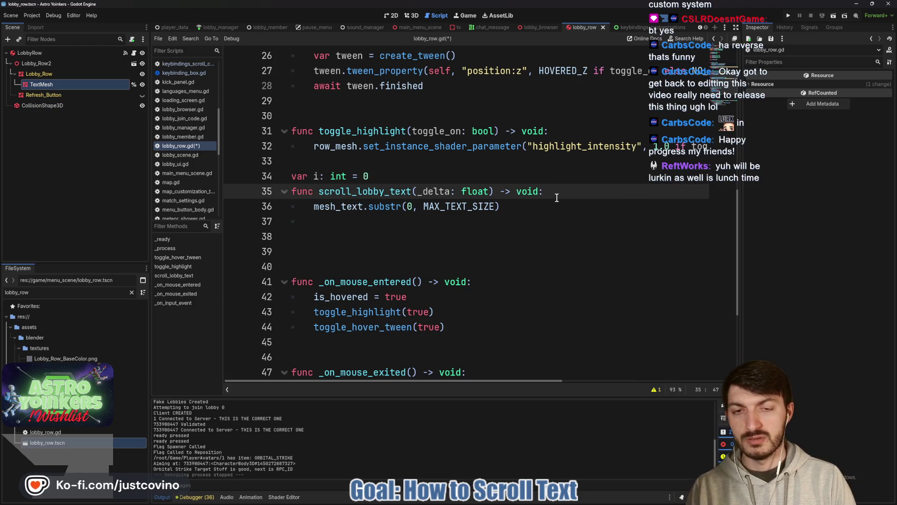
pyautogui.press('Return')
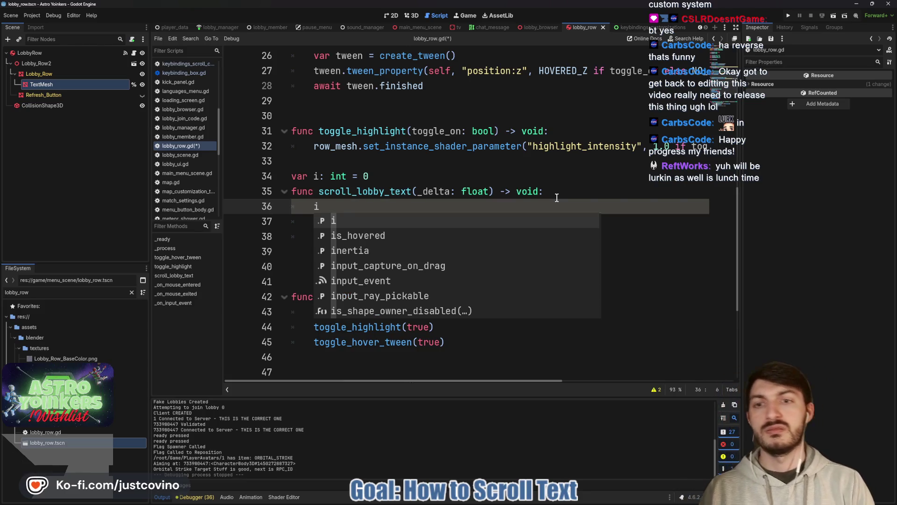
# - Start a wrapi(i, 0, ...) call on the new line inside scroll_lobby_text
pyautogui.press('BackSpace')
pyautogui.write('warp')
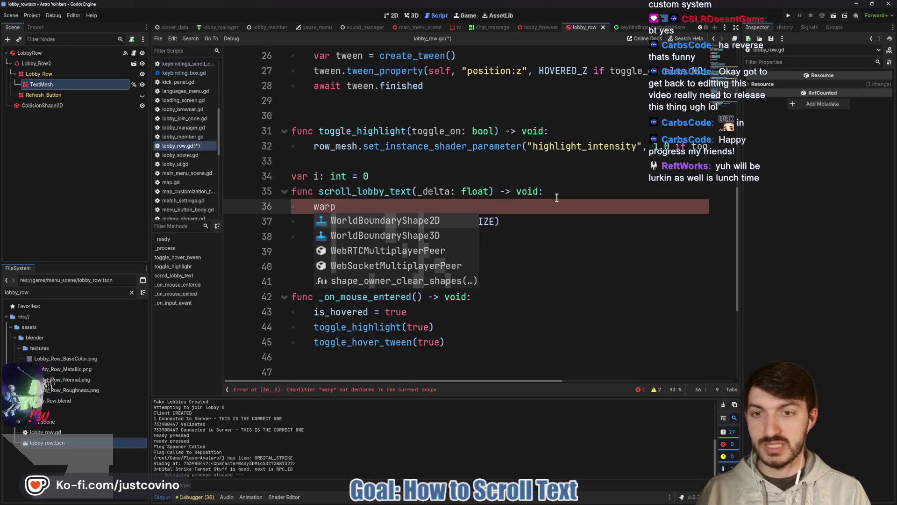
pyautogui.press('BackSpace')
pyautogui.press('BackSpace')
pyautogui.press('BackSpace')
pyautogui.write('rapi')
pyautogui.press('Return')
pyautogui.write('i, 0')
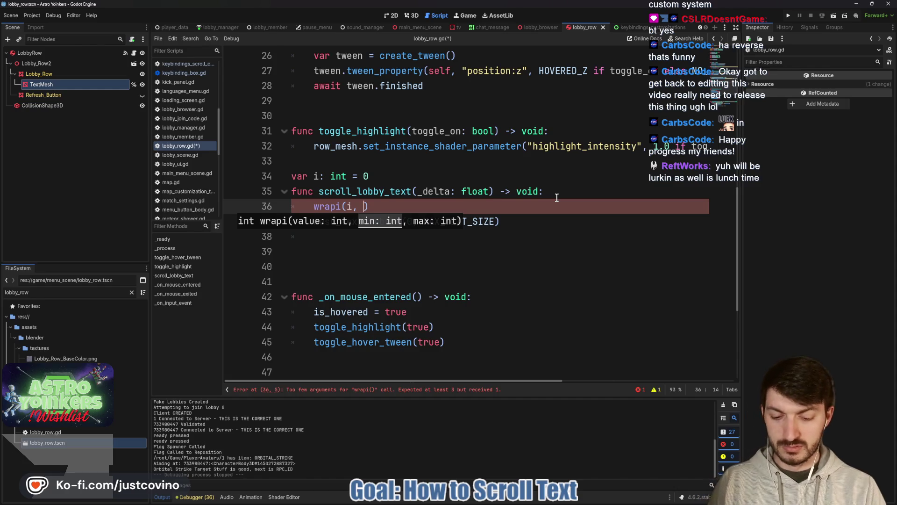
pyautogui.write(', M')
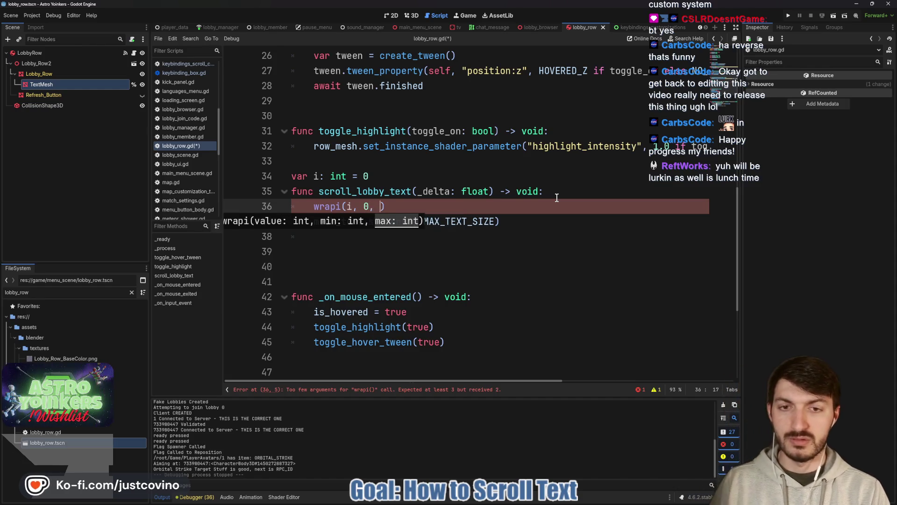
pyautogui.press('BackSpace')
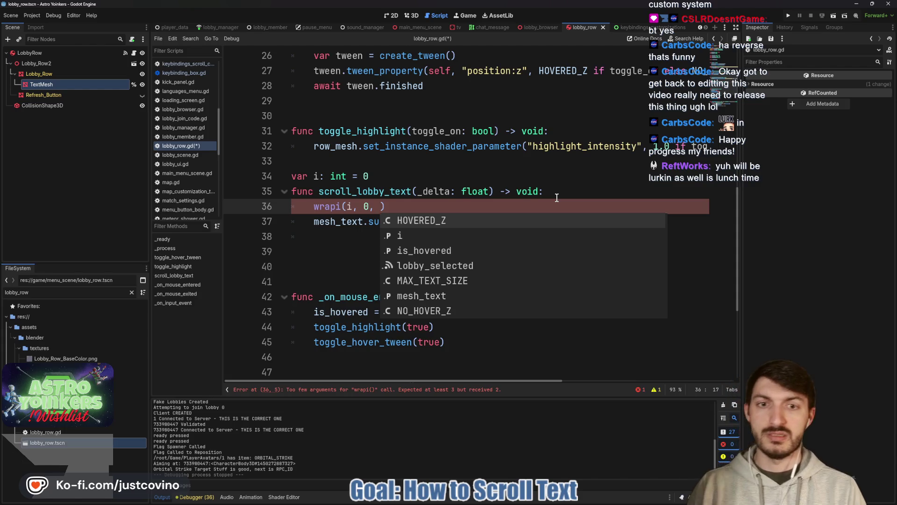
# - Use mesh_text.length() as the upper bound of the wrapi call
pyautogui.write('mesh_text.size')
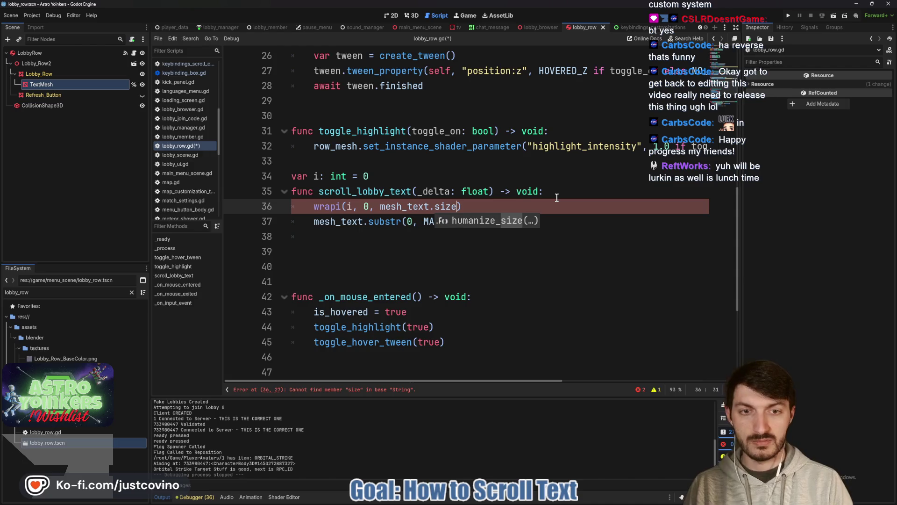
pyautogui.press('BackSpace')
pyautogui.press('BackSpace')
pyautogui.press('BackSpace')
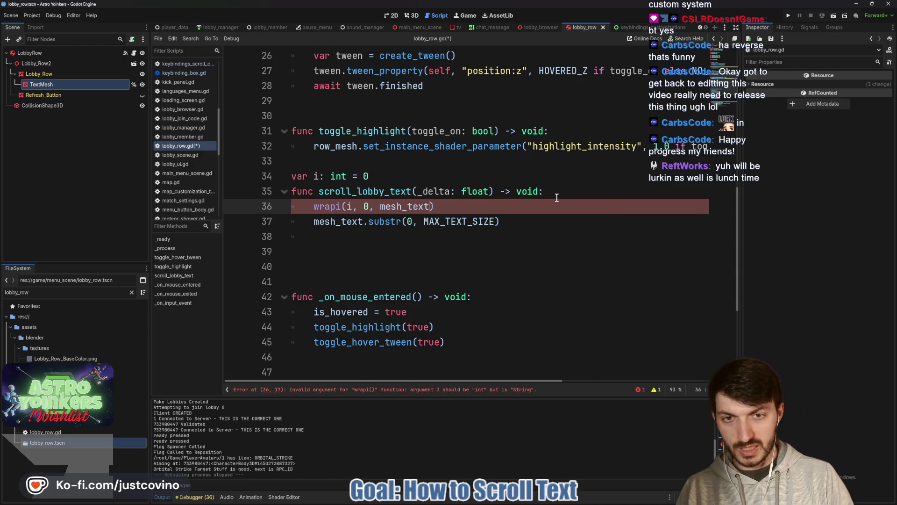
pyautogui.write('.')
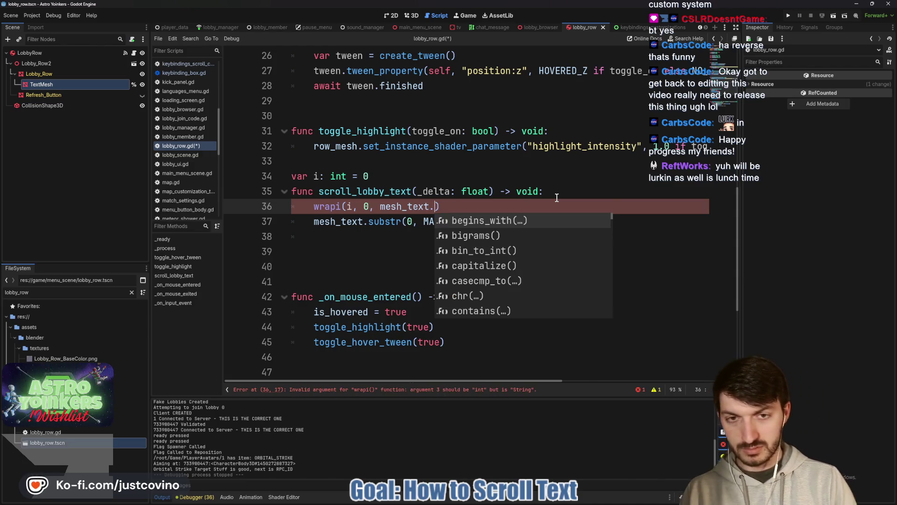
pyautogui.write('size')
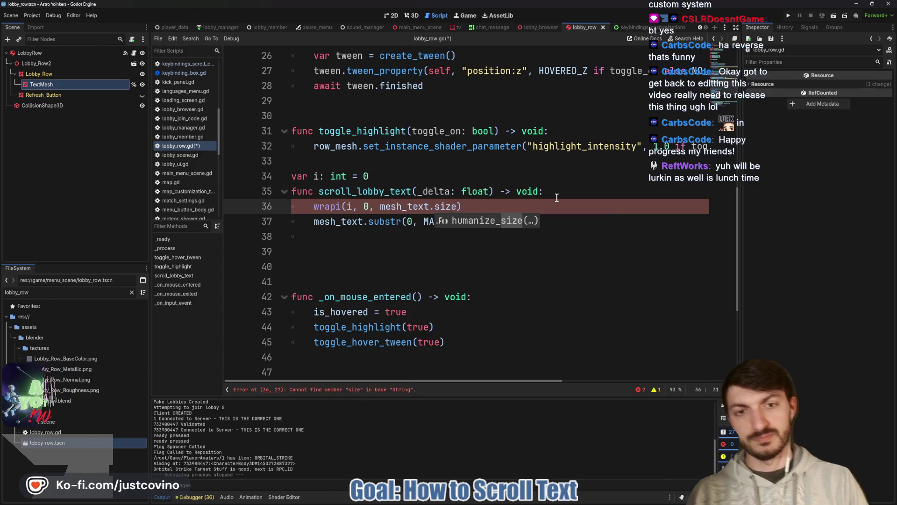
pyautogui.press('BackSpace')
pyautogui.press('BackSpace')
pyautogui.press('BackSpace')
pyautogui.write('ch')
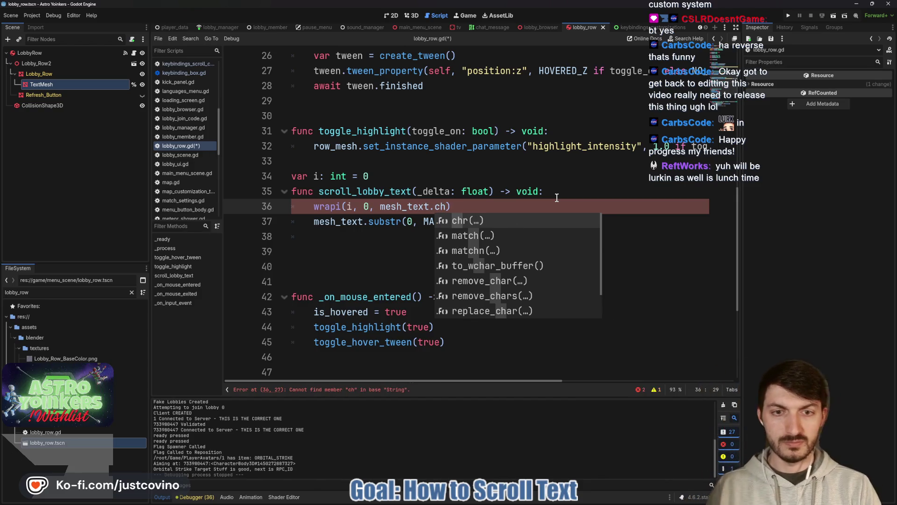
pyautogui.write('ar')
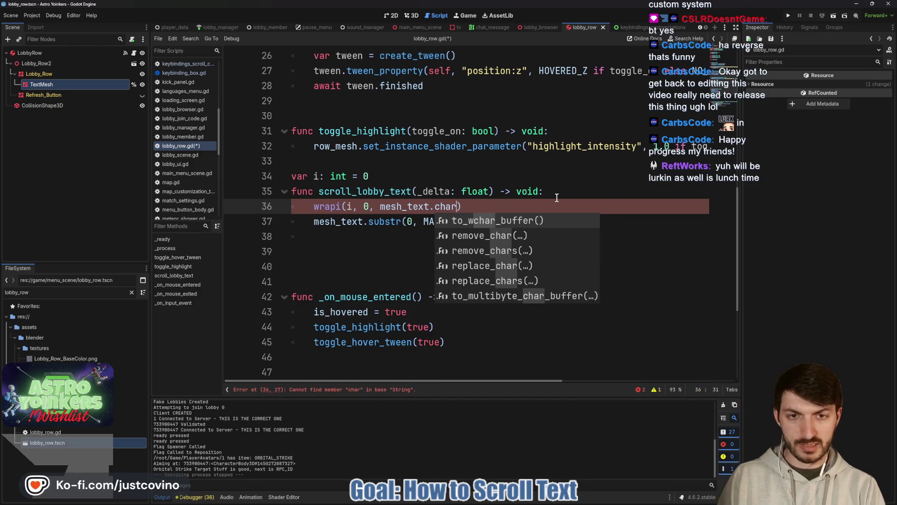
pyautogui.press('BackSpace')
pyautogui.press('BackSpace')
pyautogui.press('BackSpace')
pyautogui.write('coun')
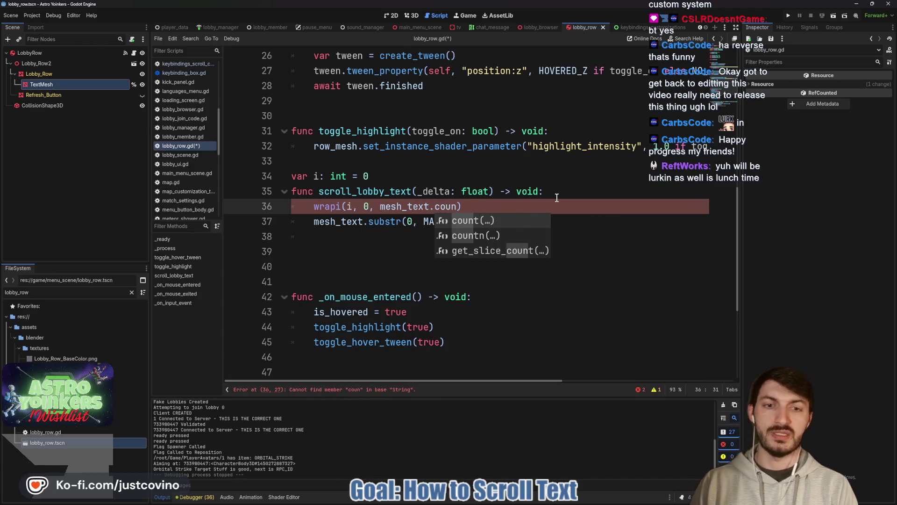
pyautogui.press('Return')
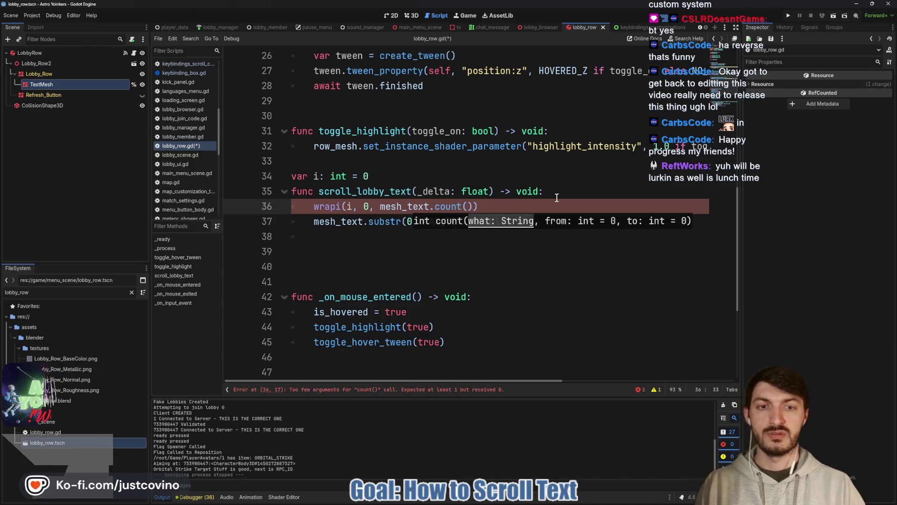
pyautogui.press('BackSpace')
pyautogui.press('BackSpace')
pyautogui.press('BackSpace')
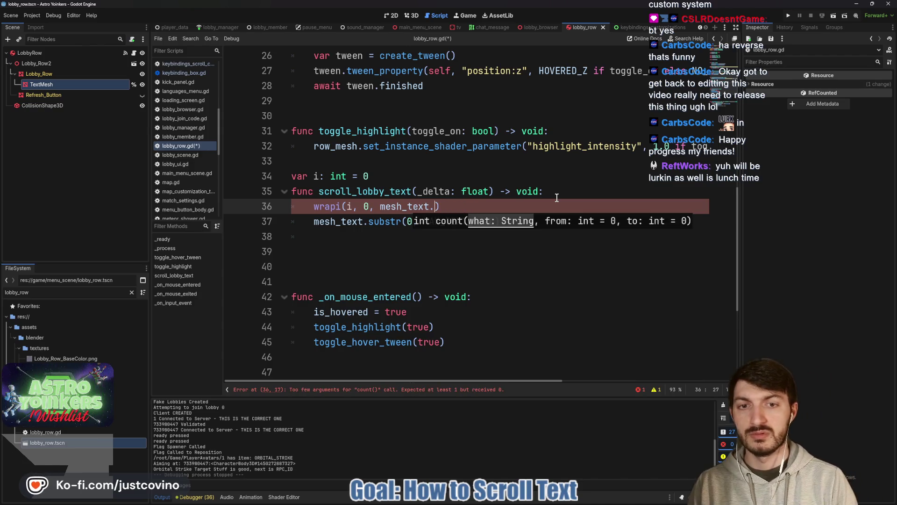
pyautogui.write('size')
pyautogui.press('Return')
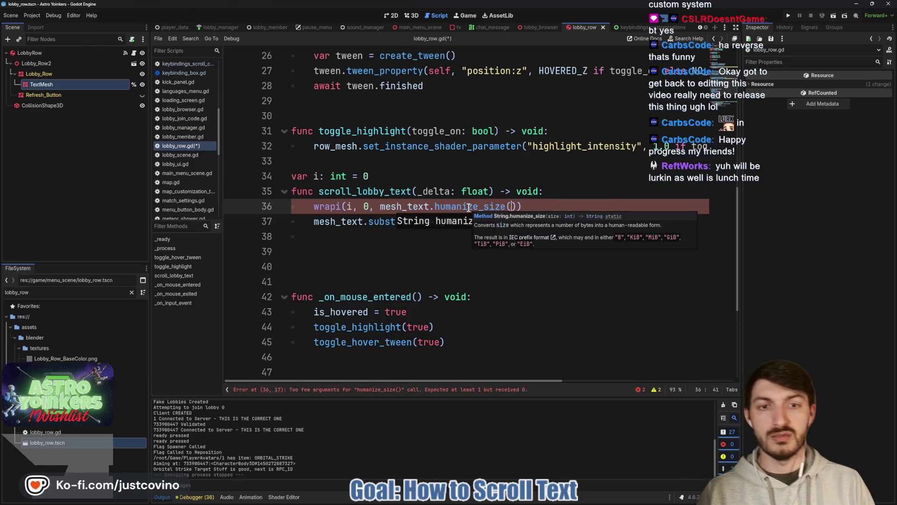
pyautogui.press('BackSpace')
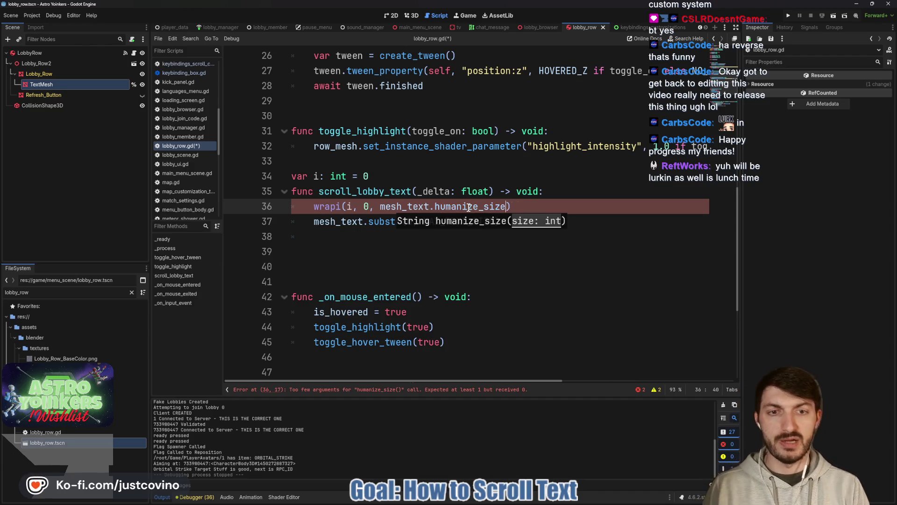
pyautogui.press('BackSpace')
pyautogui.press('BackSpace')
pyautogui.press('BackSpace')
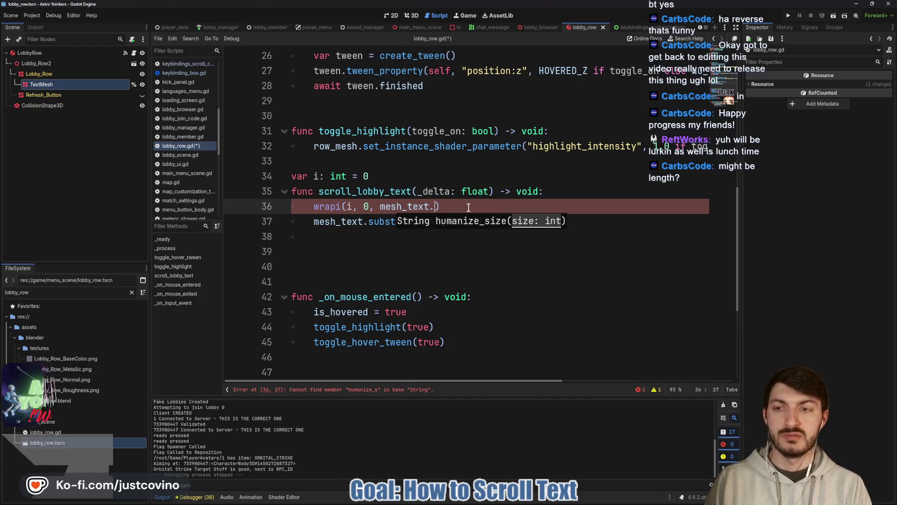
pyautogui.write('le')
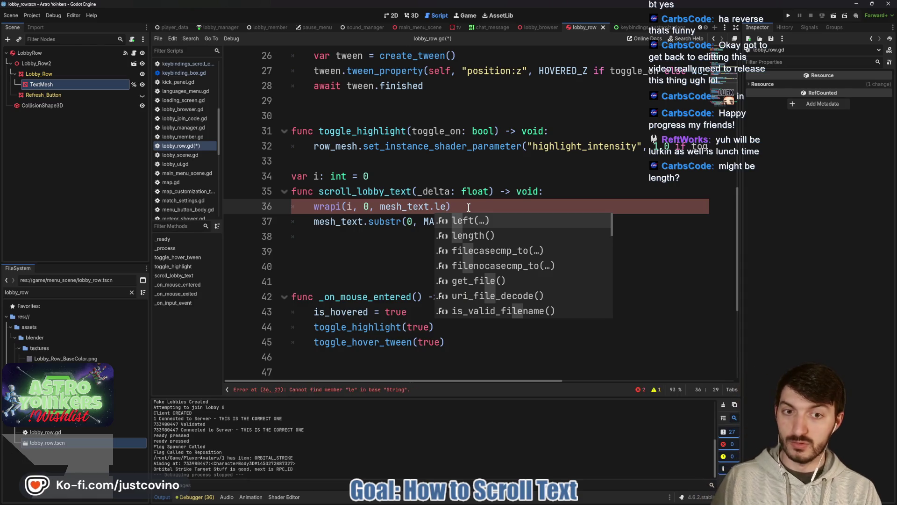
pyautogui.press('Return')
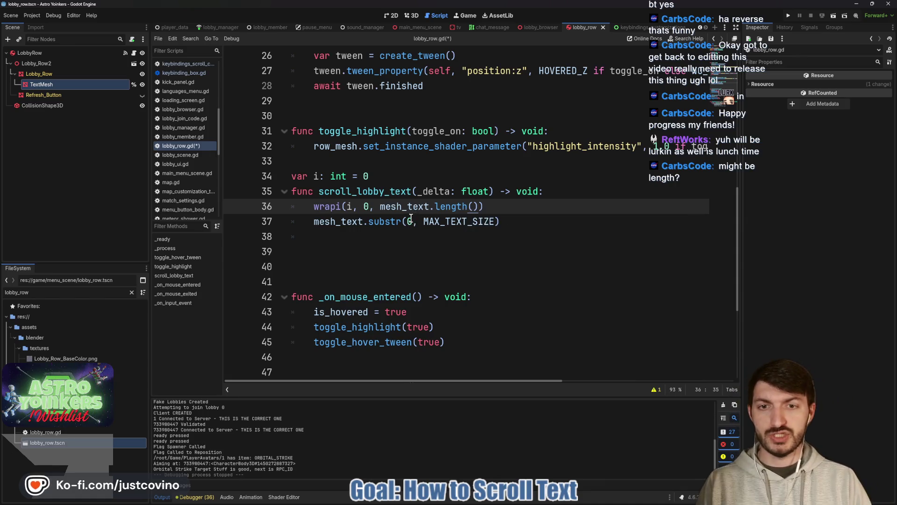
# - Change wrapi's first argument to i + 1 and the substr start index to i
pyautogui.click(369, 208)
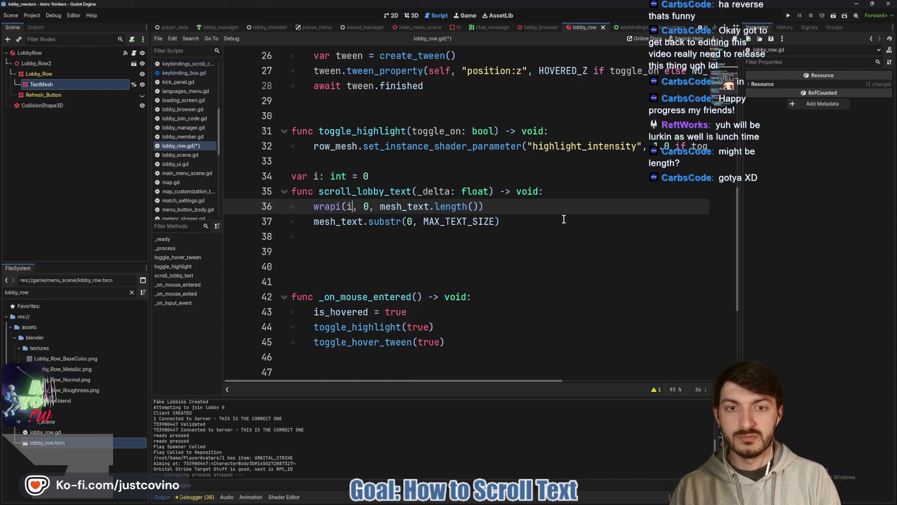
pyautogui.write('+ 1')
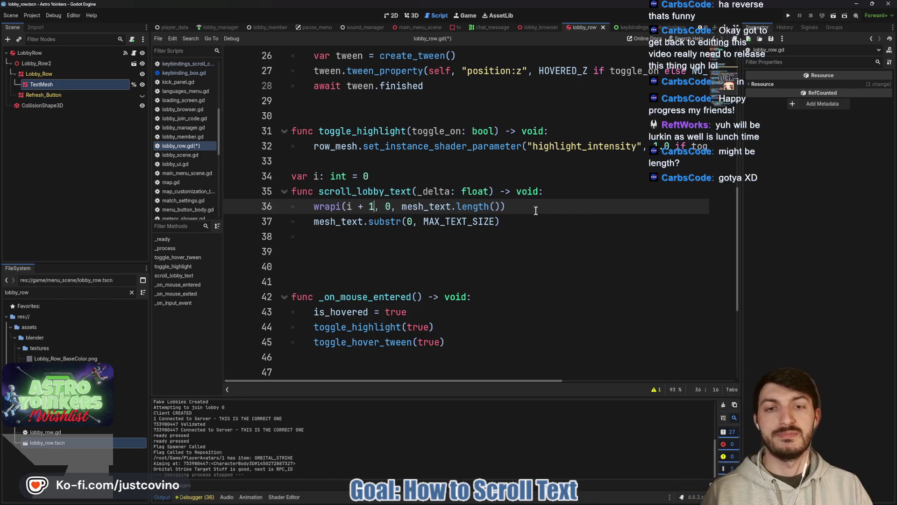
pyautogui.press('Down')
pyautogui.press('Right')
pyautogui.press('Right')
pyautogui.press('Right')
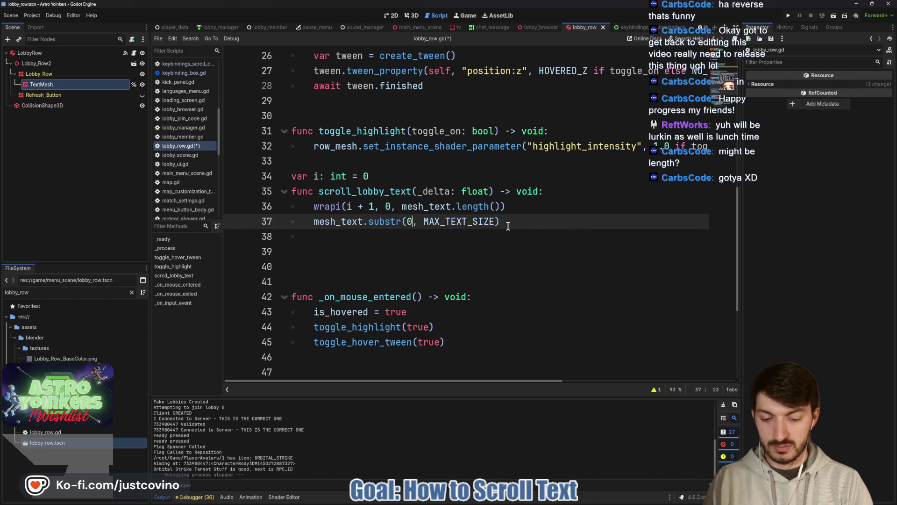
pyautogui.press('BackSpace')
pyautogui.write('i')
# - Move the wrapi line below the substr line and save the script
pyautogui.moveTo(506, 207); pyautogui.dragTo(291, 207)
pyautogui.hotkey('alt', 'Down')
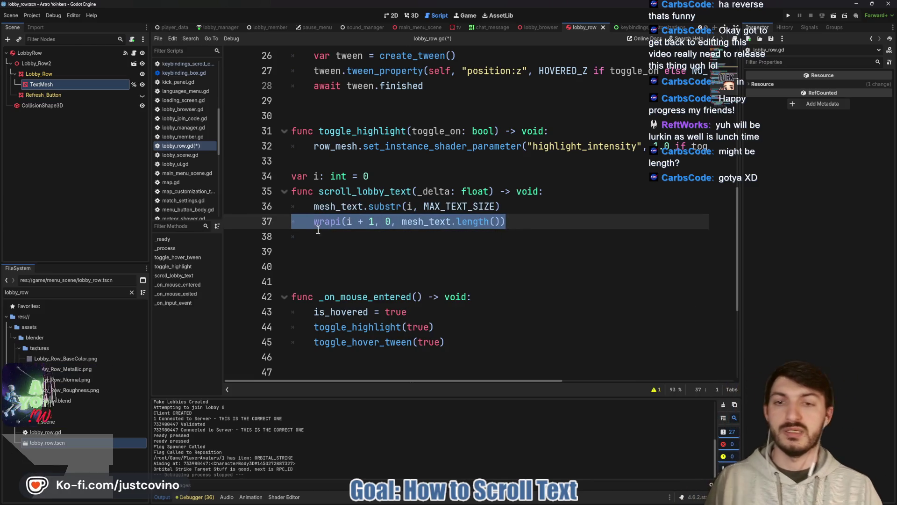
pyautogui.click(350, 241)
pyautogui.hotkey('ctrl', 's')
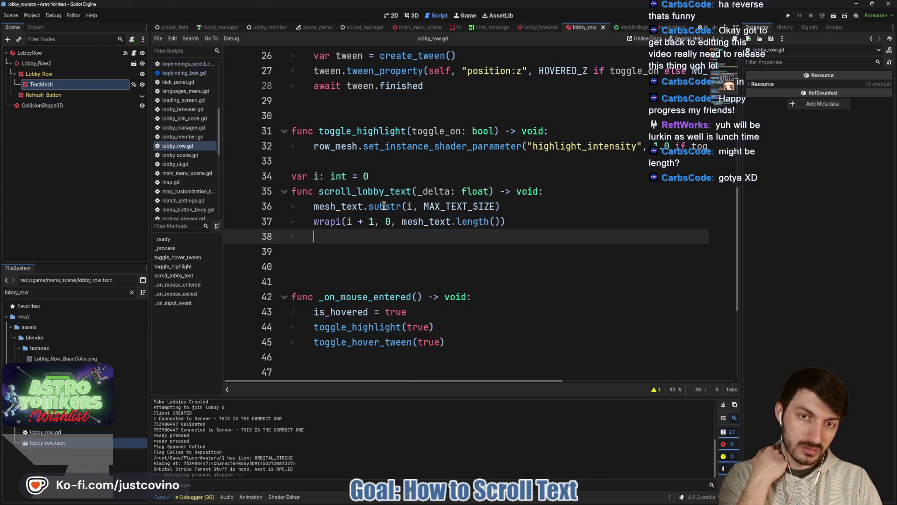
# - Add 'await get_tree().create_timer(0.5).timeout' on line 38 and save lobby_row.gd
pyautogui.moveTo(384, 206)
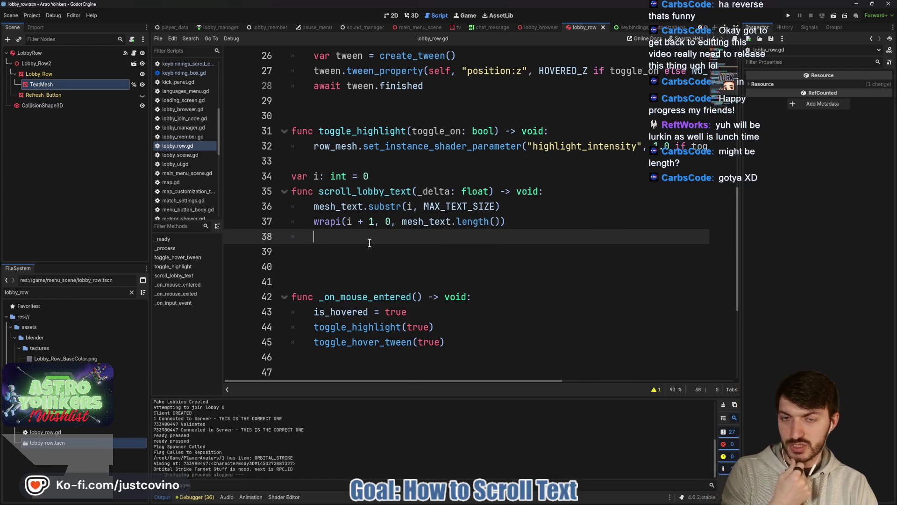
pyautogui.write('awa')
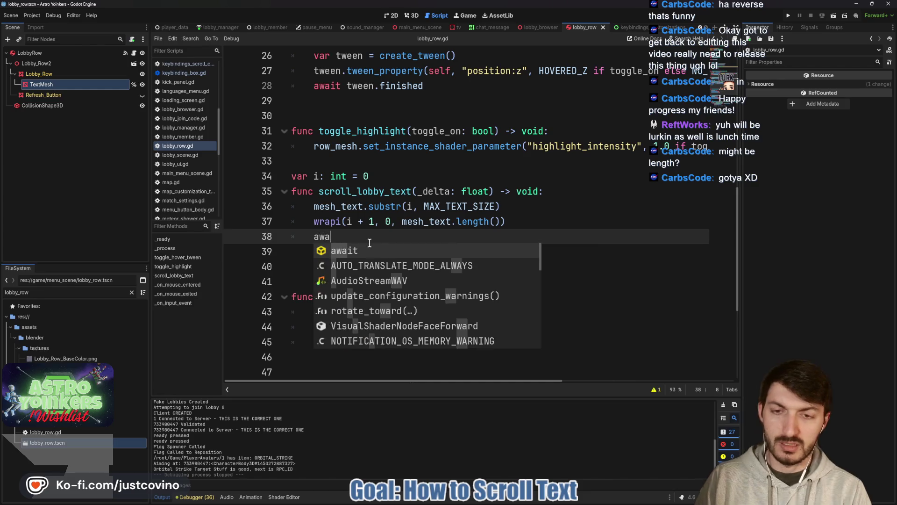
pyautogui.write('it get_tre')
pyautogui.press('Return')
pyautogui.write('.crea')
pyautogui.press('Return')
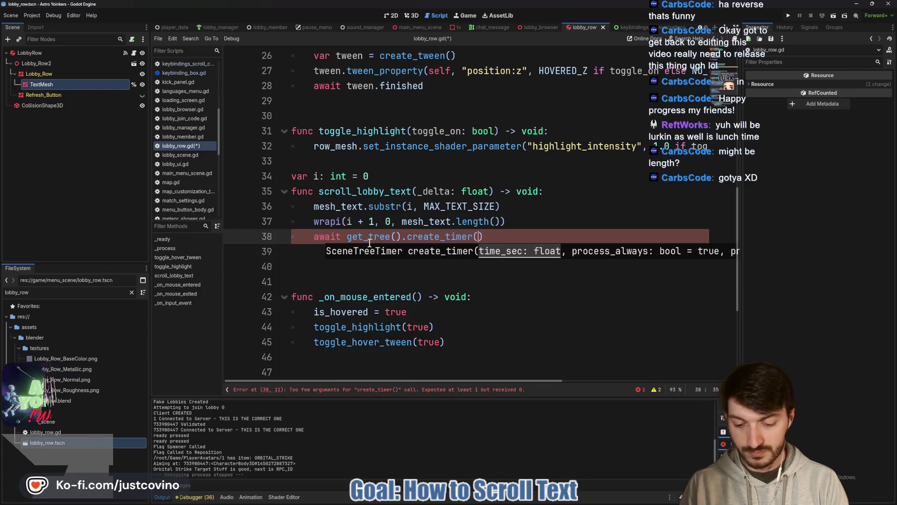
pyautogui.write('0.5).')
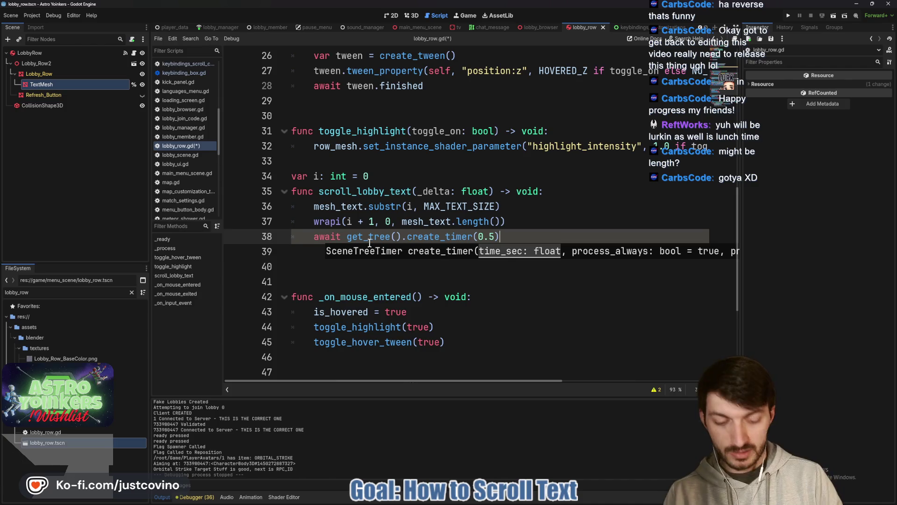
pyautogui.write('ti')
pyautogui.press('Return')
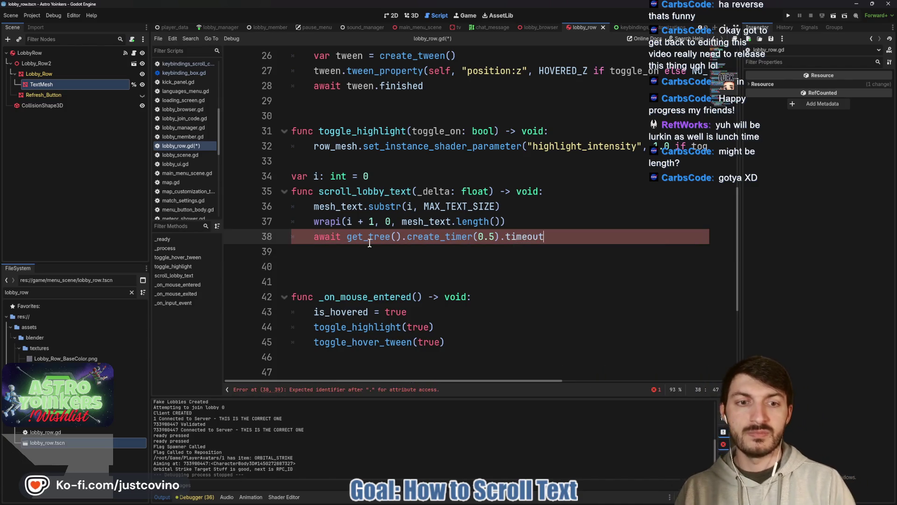
pyautogui.click(374, 252)
pyautogui.hotkey('ctrl', 's')
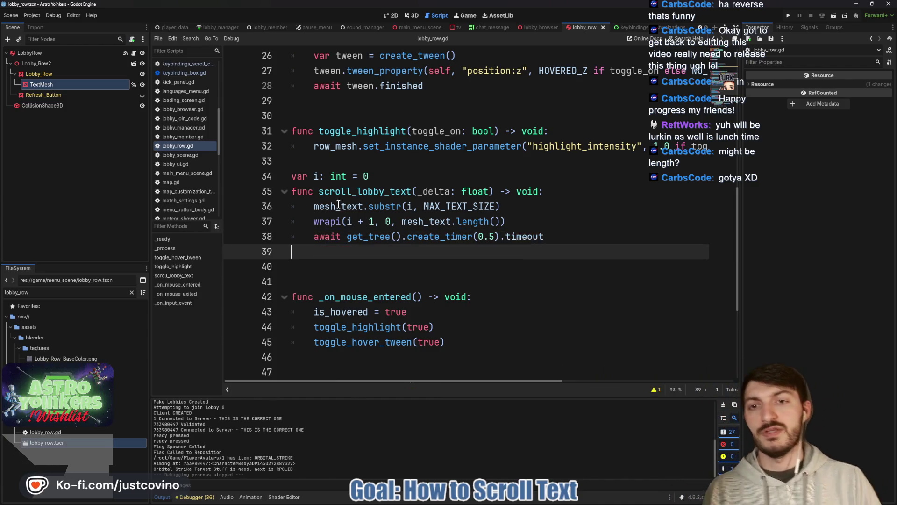
pyautogui.scroll(4, 355, 200)
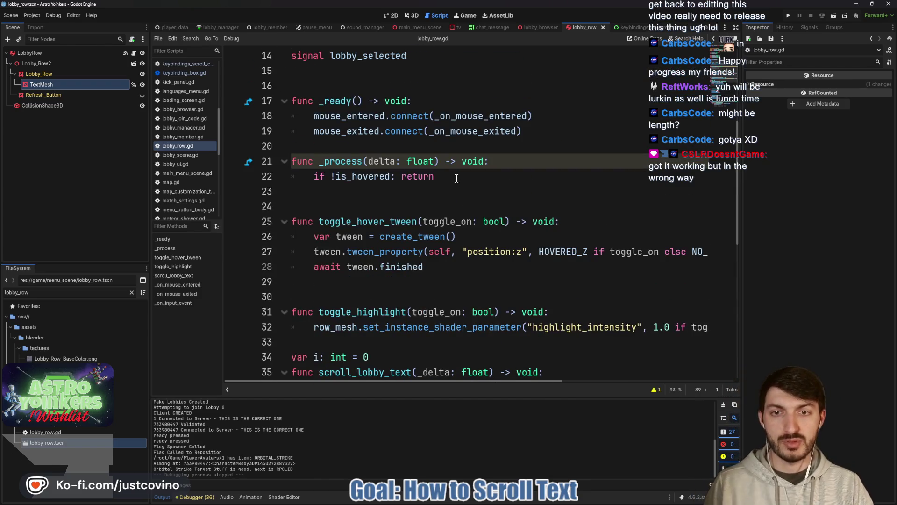
# - Call scroll_lobby_text(delta) under the is_hovered check in _process and save
pyautogui.click(407, 189)
pyautogui.press('Tab')
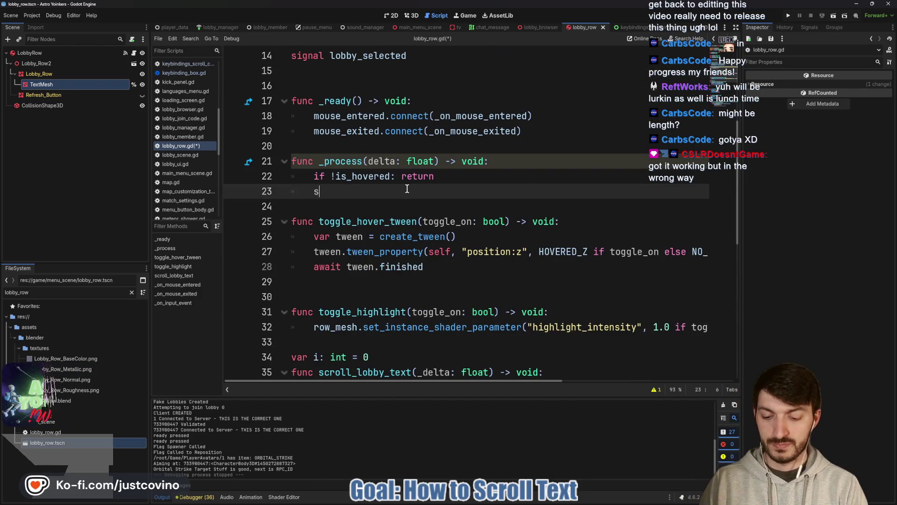
pyautogui.write('scro')
pyautogui.press('Return')
pyautogui.write('delta')
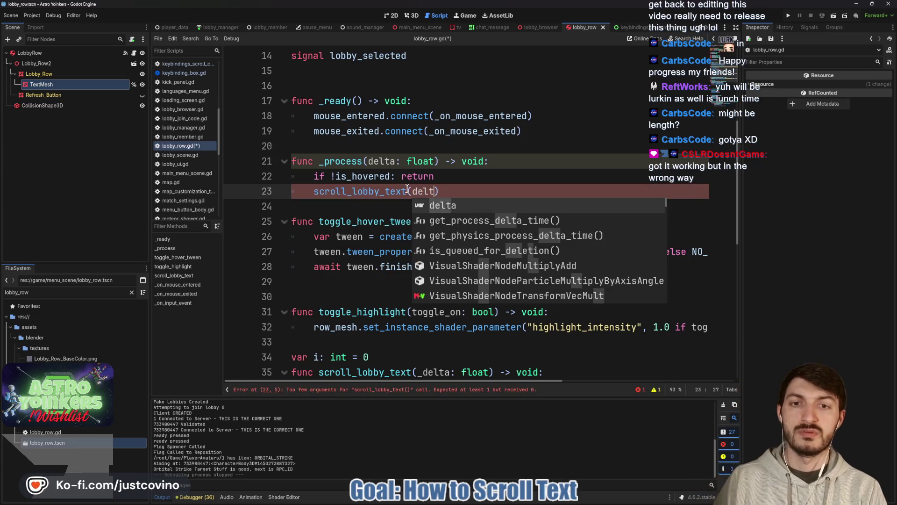
pyautogui.scroll(-1, 516, 204)
pyautogui.click(386, 206)
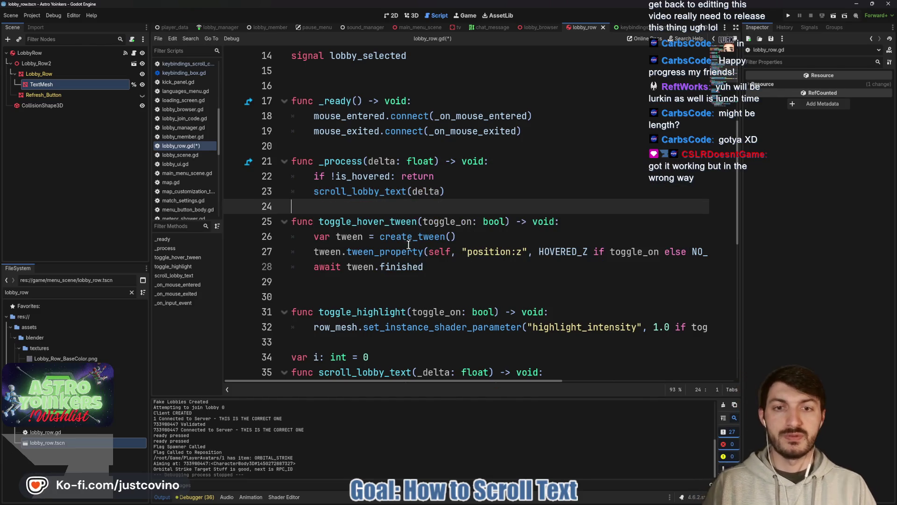
pyautogui.scroll(-5, 434, 273)
pyautogui.click(402, 222)
pyautogui.hotkey('ctrl', 's')
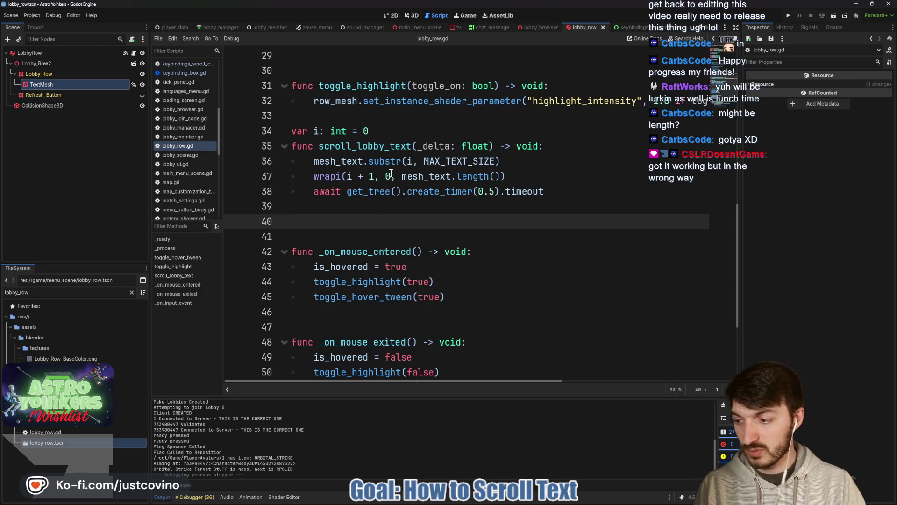
# - Run the game, close the extra window, open the lobby browser, then stop with F8
pyautogui.click(789, 18)
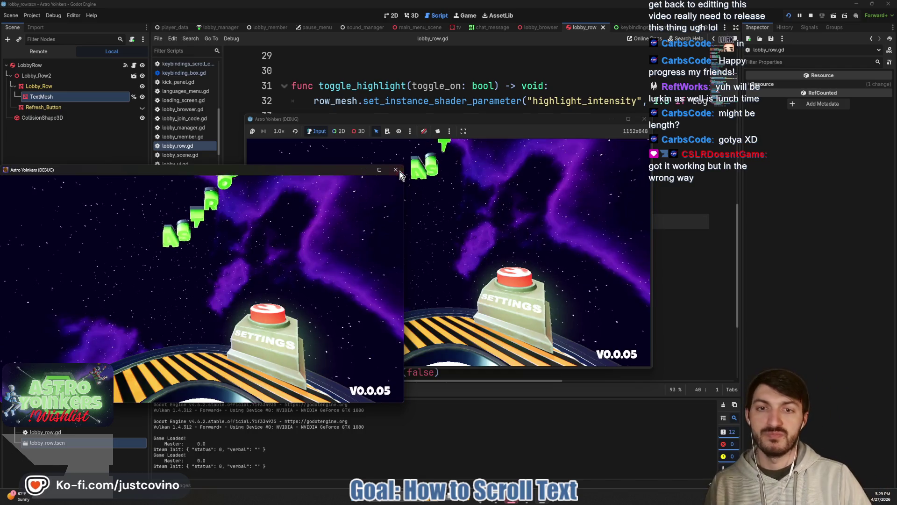
pyautogui.click(396, 170)
pyautogui.click(316, 266)
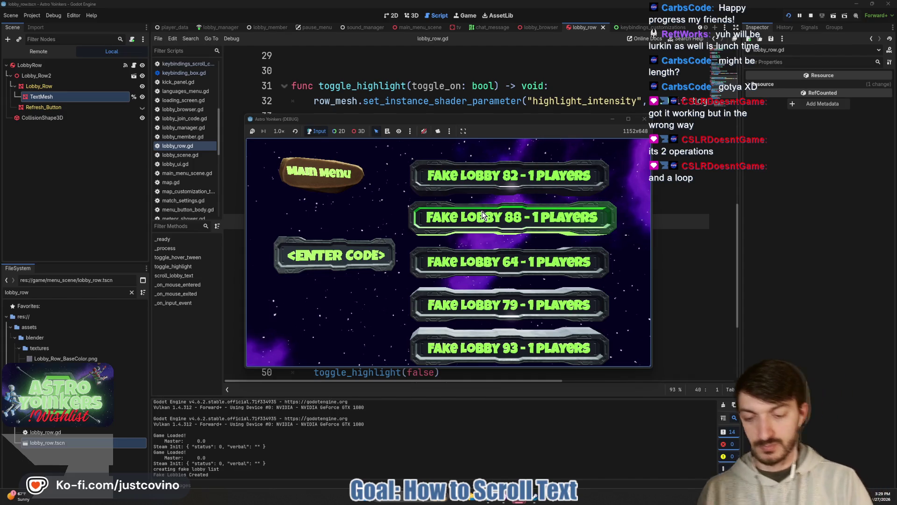
pyautogui.press('F8')
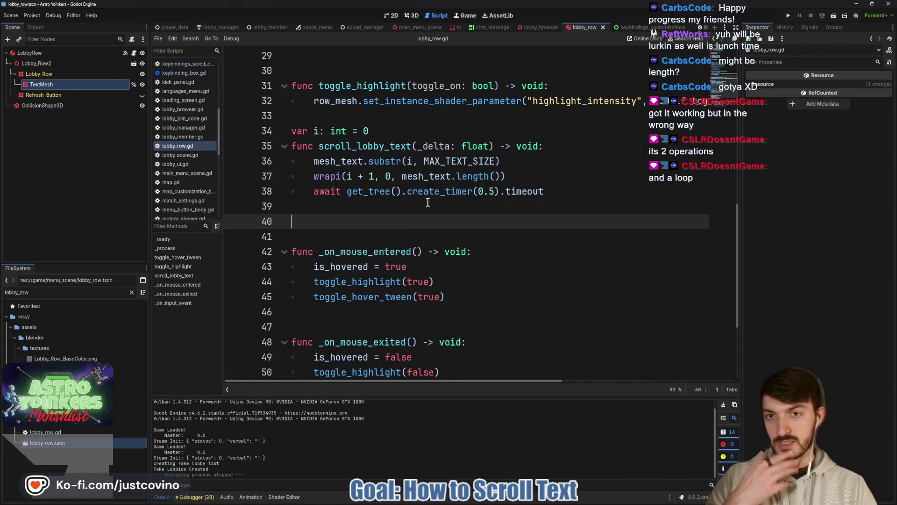
# - Make print("Scrolling") the first line of scroll_lobby_text and save
pyautogui.click(582, 146)
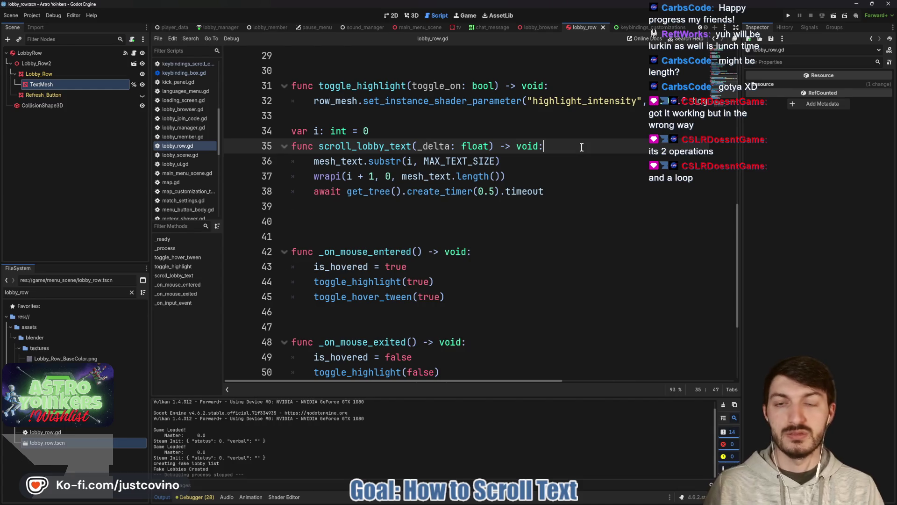
pyautogui.press('Return')
pyautogui.write('print("S')
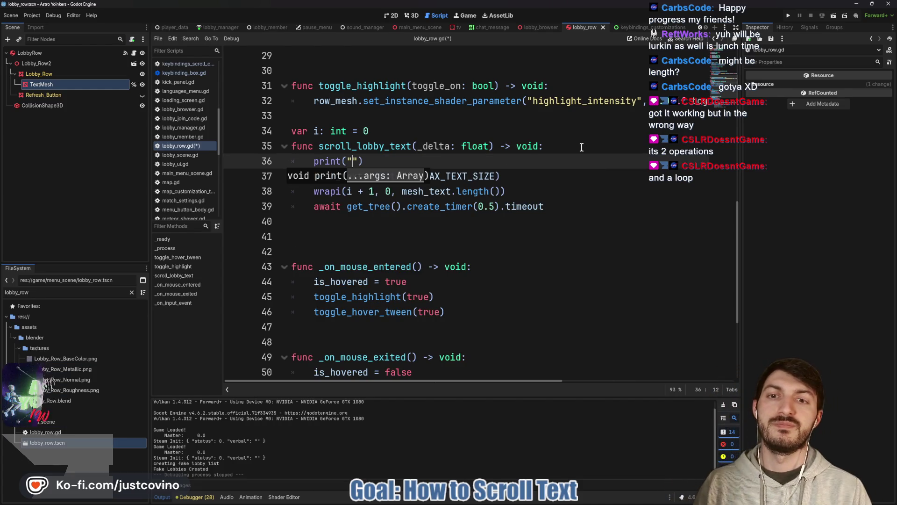
pyautogui.write('crolling')
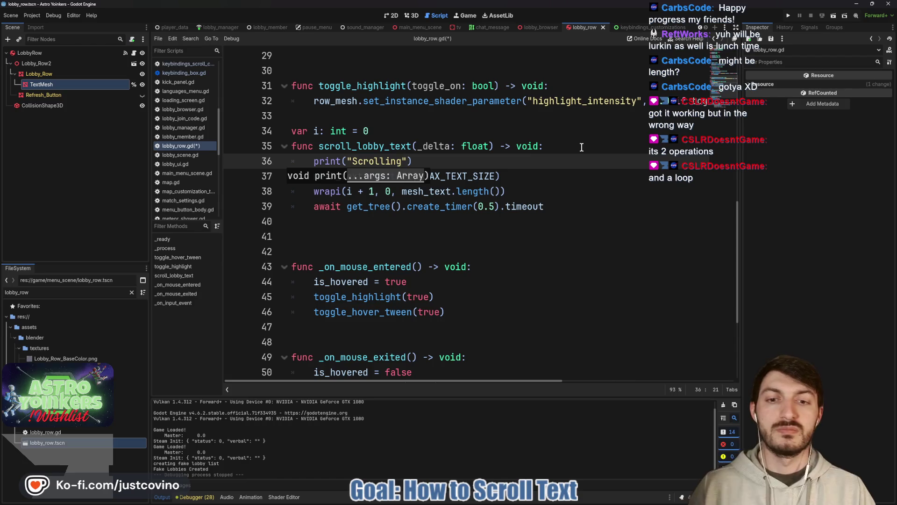
pyautogui.click(582, 147)
pyautogui.hotkey('ctrl', 's')
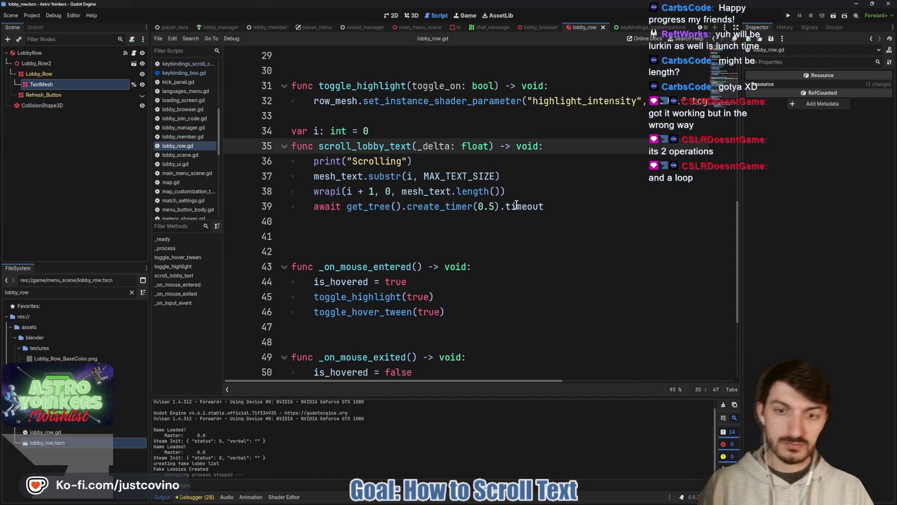
# - Rerun the game, open the lobby browser over the rows, then stop the game
pyautogui.click(788, 15)
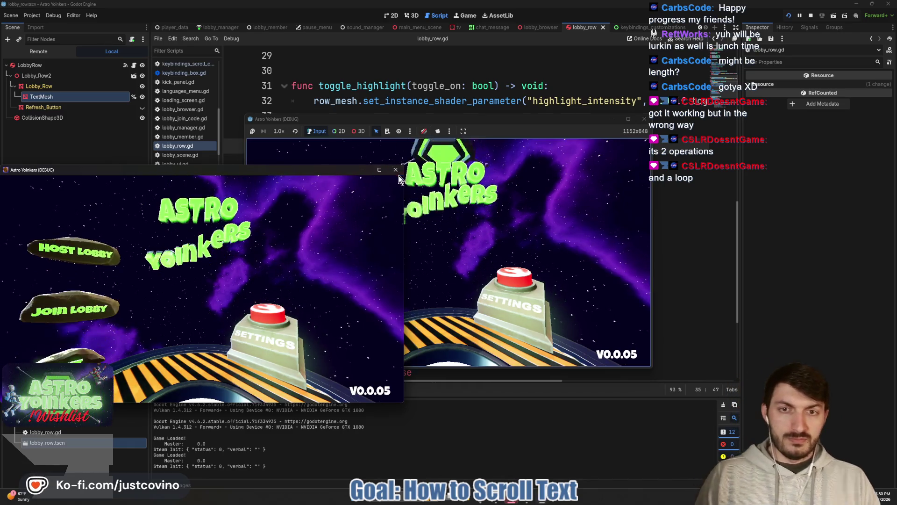
pyautogui.click(397, 171)
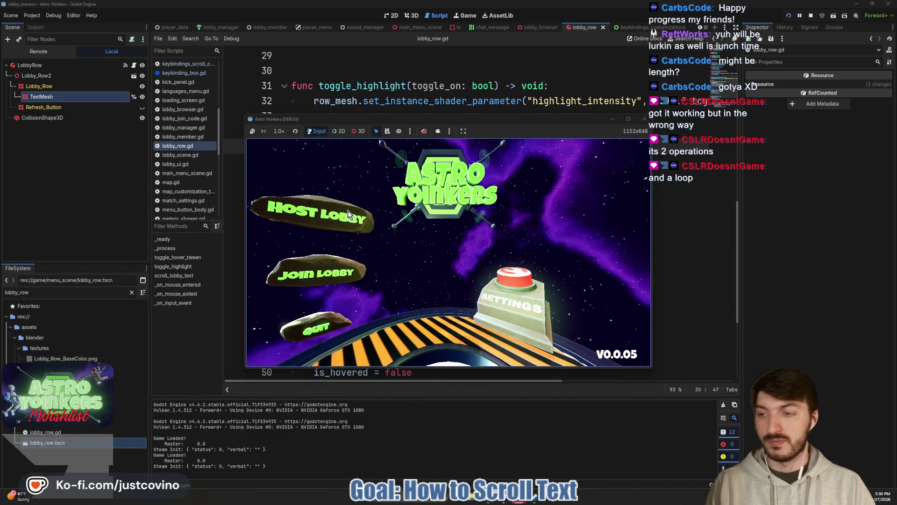
pyautogui.click(349, 215)
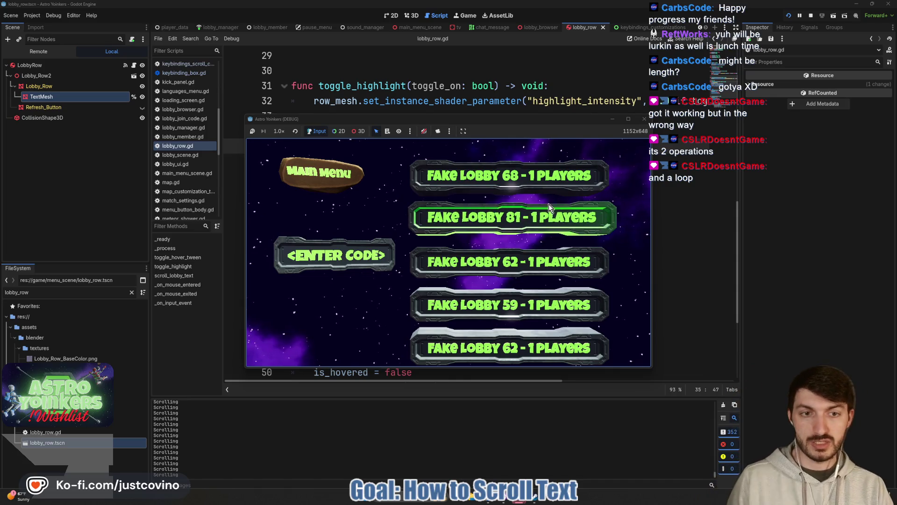
pyautogui.scroll(-3, 514, 253)
pyautogui.scroll(-1, 484, 298)
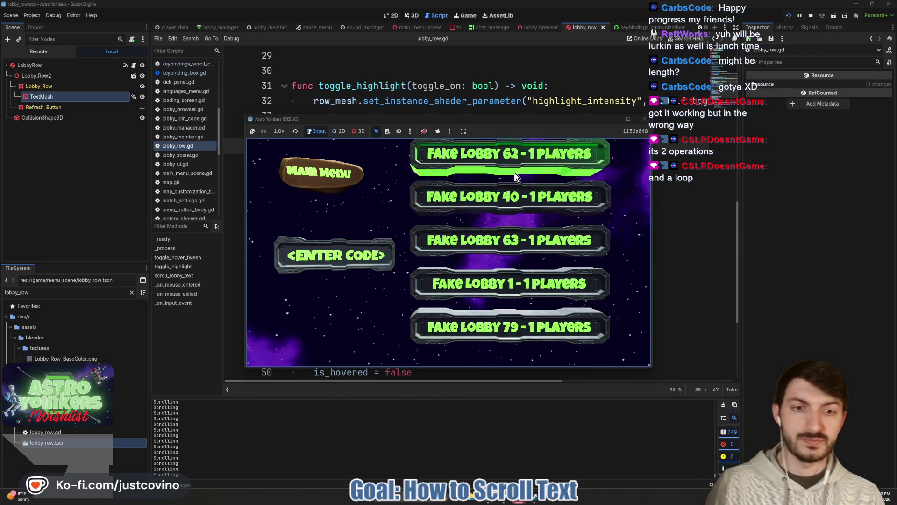
pyautogui.click(811, 15)
pyautogui.click(483, 218)
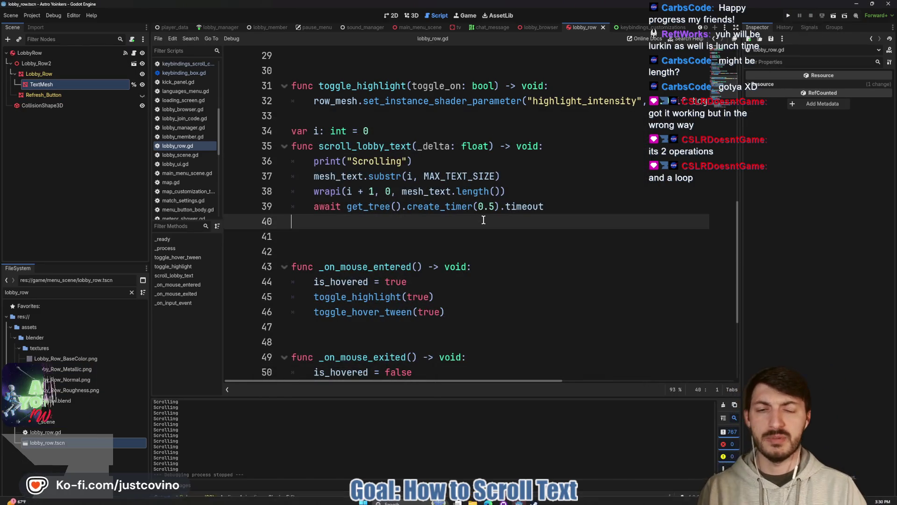
# - Prefix line 37 with text_mesh.text = so it assigns mesh_text.substr(i, MAX_TEXT_SIZE)
pyautogui.click(540, 188)
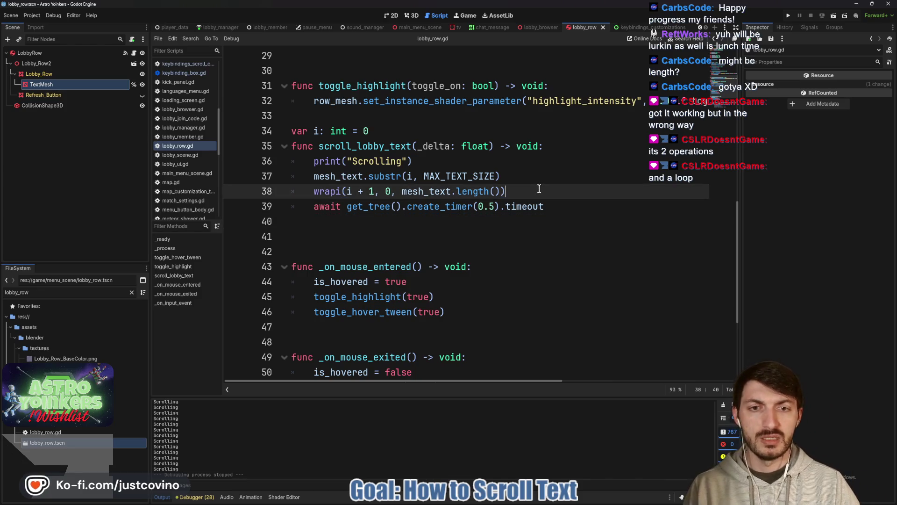
pyautogui.press('Return')
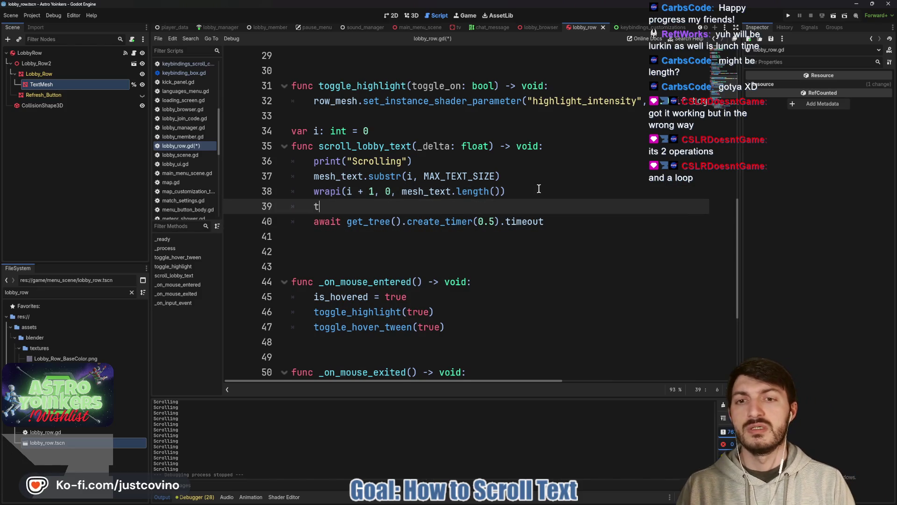
pyautogui.write('ext_mesh.text')
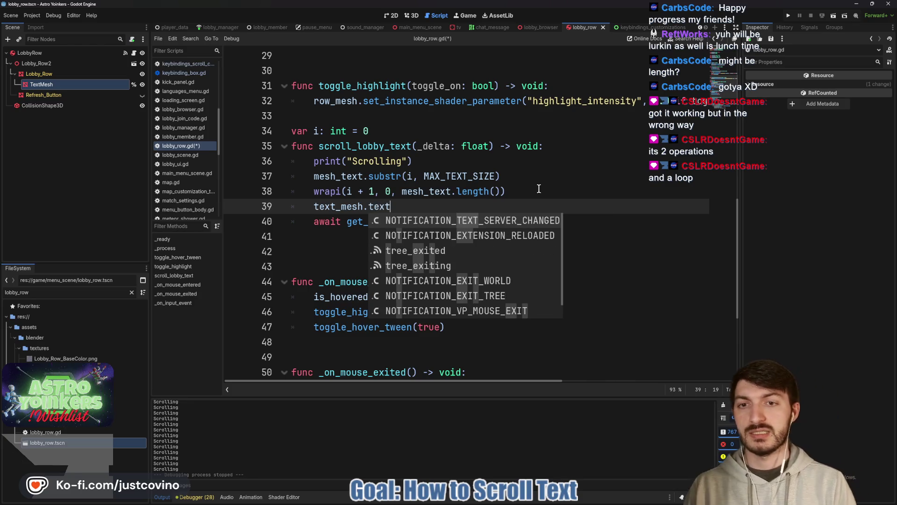
pyautogui.write(' =')
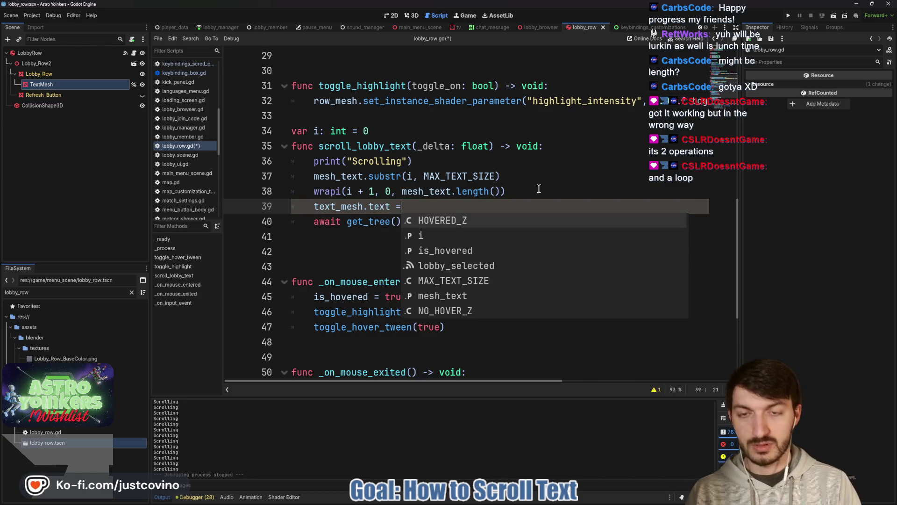
pyautogui.moveTo(502, 176); pyautogui.dragTo(314, 178)
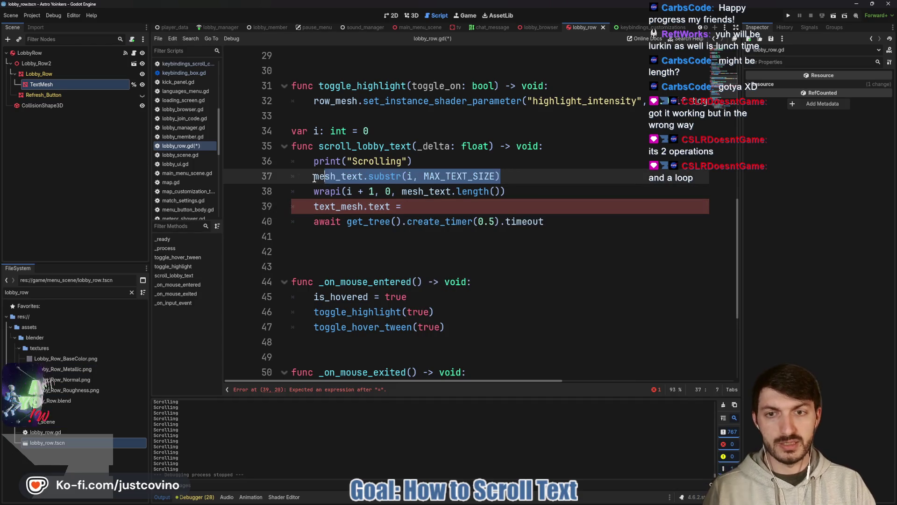
pyautogui.moveTo(407, 207); pyautogui.dragTo(301, 209)
pyautogui.hotkey('ctrl', 'c')
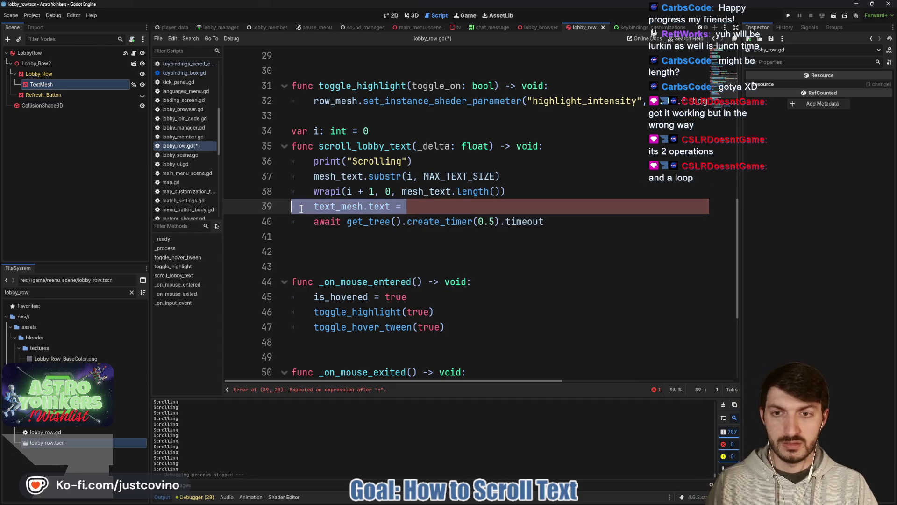
pyautogui.press('BackSpace')
pyautogui.click(314, 176)
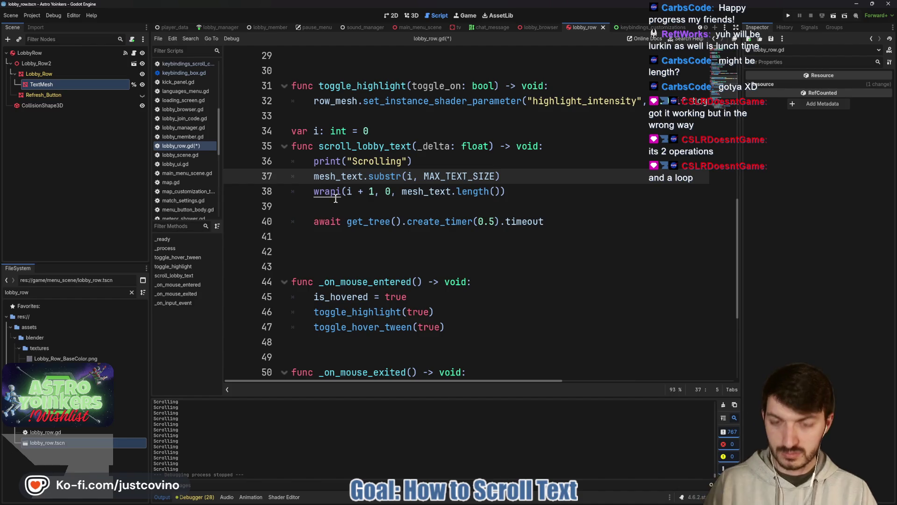
pyautogui.hotkey('ctrl', 'v')
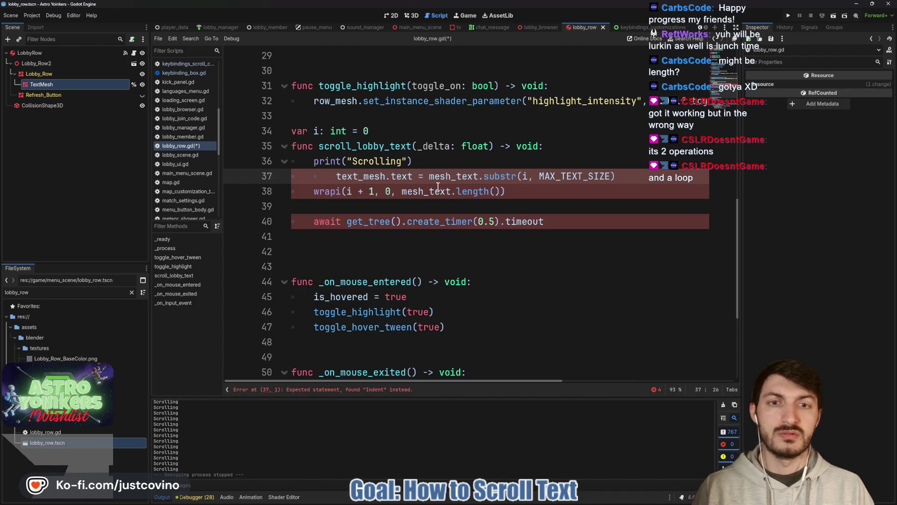
pyautogui.press('BackSpace')
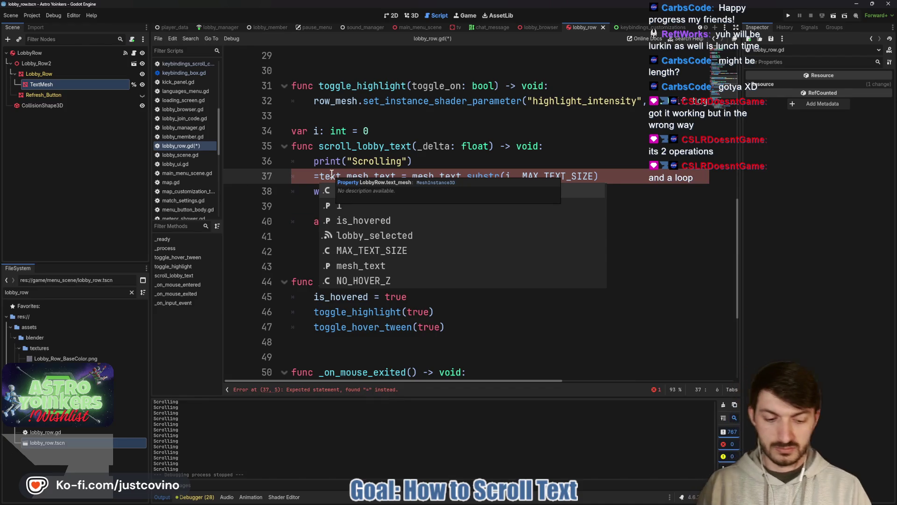
pyautogui.press('Escape')
pyautogui.click(370, 207)
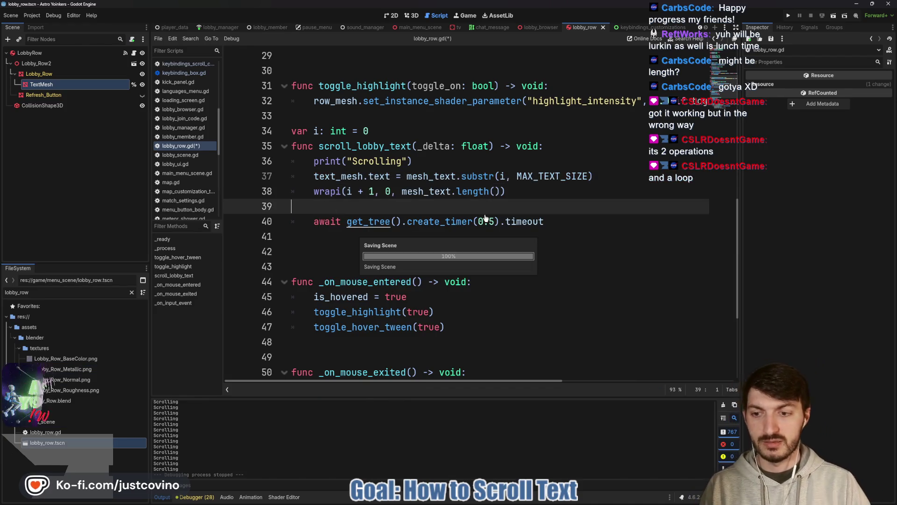
# - Save the script, run the game and open Join Lobby to see the invalid text assignment error
pyautogui.hotkey('ctrl', 's')
pyautogui.click(789, 16)
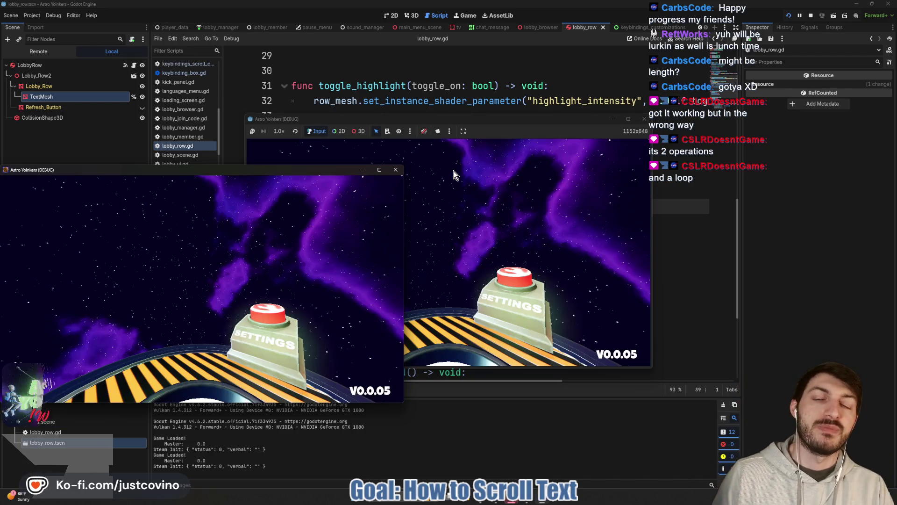
pyautogui.click(395, 170)
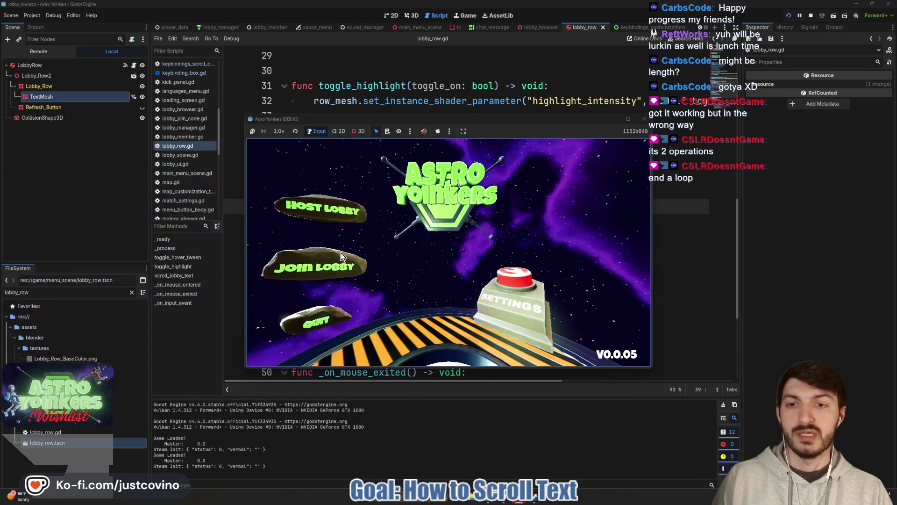
pyautogui.click(374, 265)
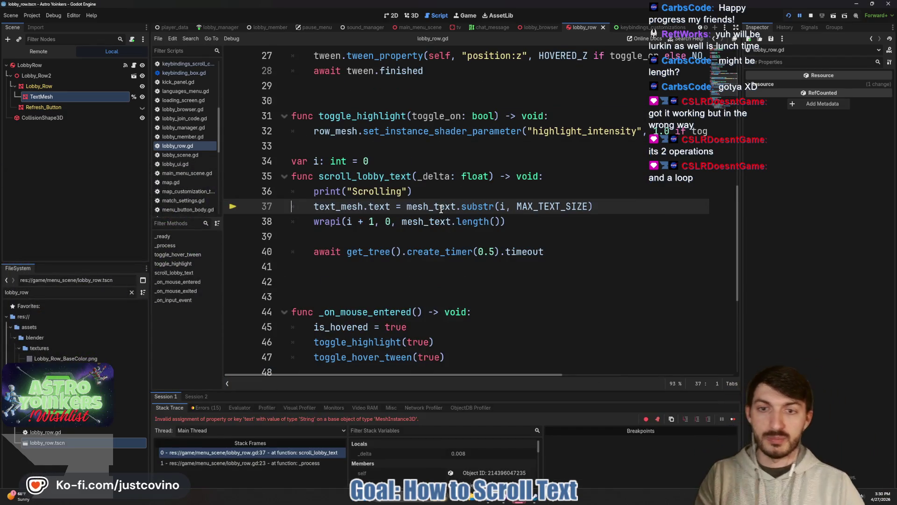
pyautogui.moveTo(439, 211)
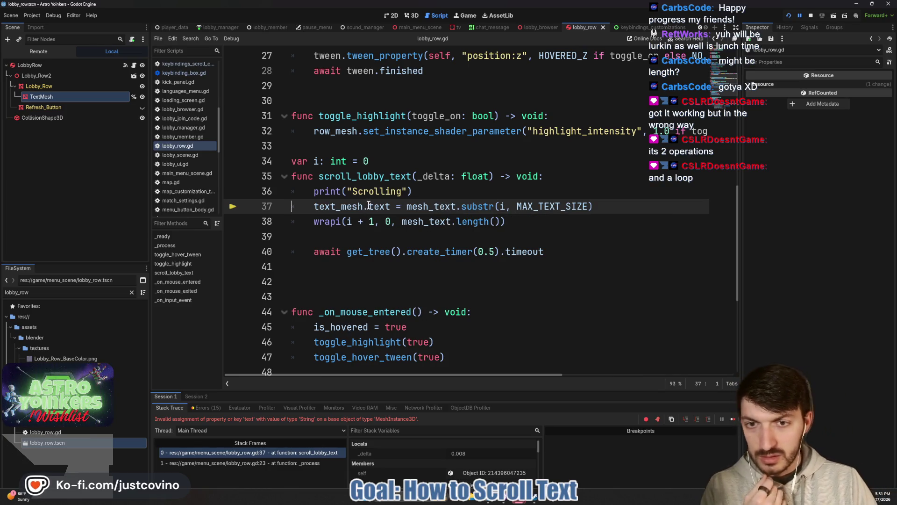
# - Change line 37 to assign text_mesh.mesh.text, save, and relaunch the game
pyautogui.write('mesh.')
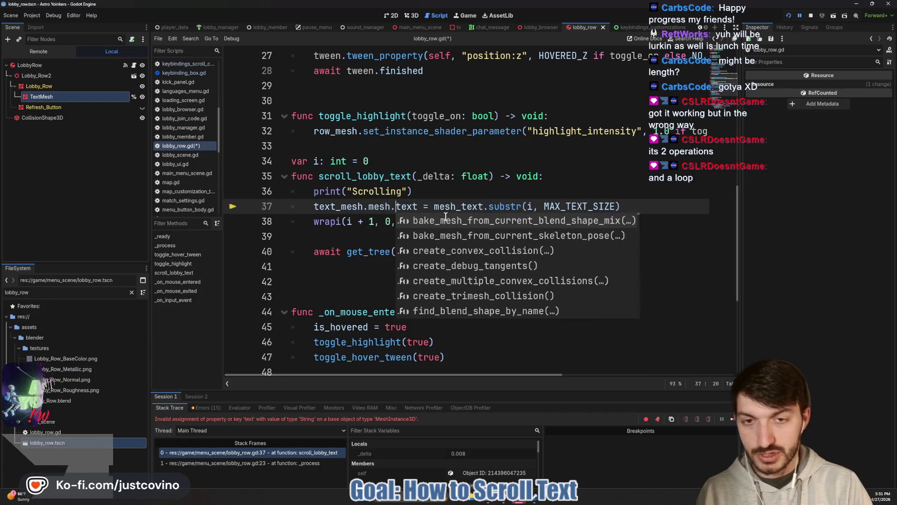
pyautogui.click(427, 206)
pyautogui.hotkey('ctrl', 's')
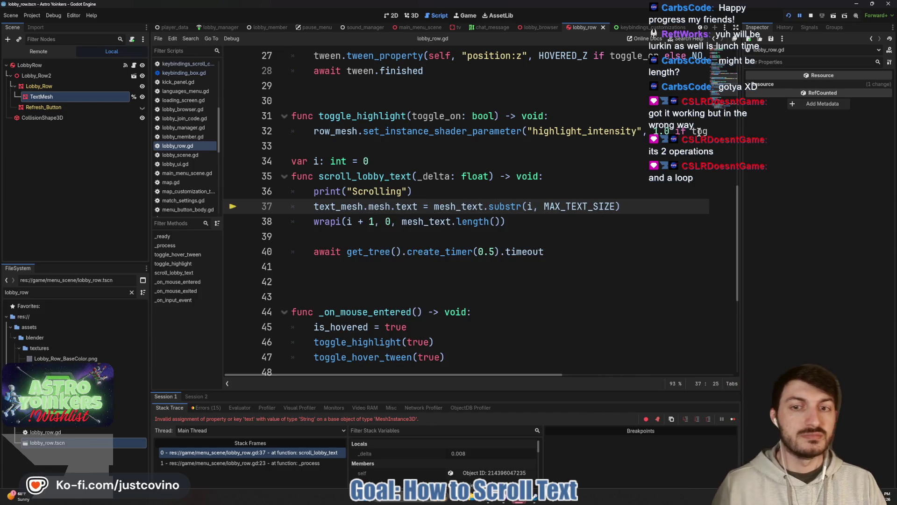
pyautogui.click(788, 15)
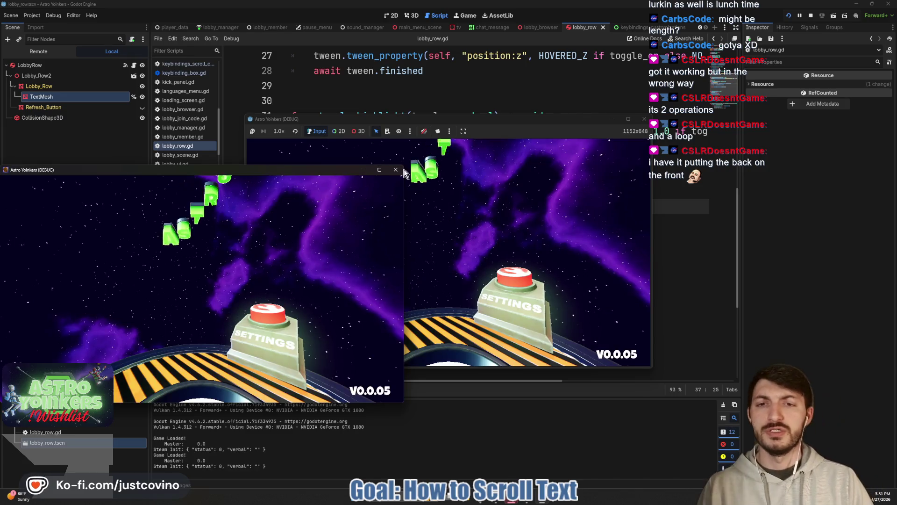
# - Open Join Lobby and scroll the list to see rows truncated like 'Fake Lobby 82 - 1'
pyautogui.click(397, 169)
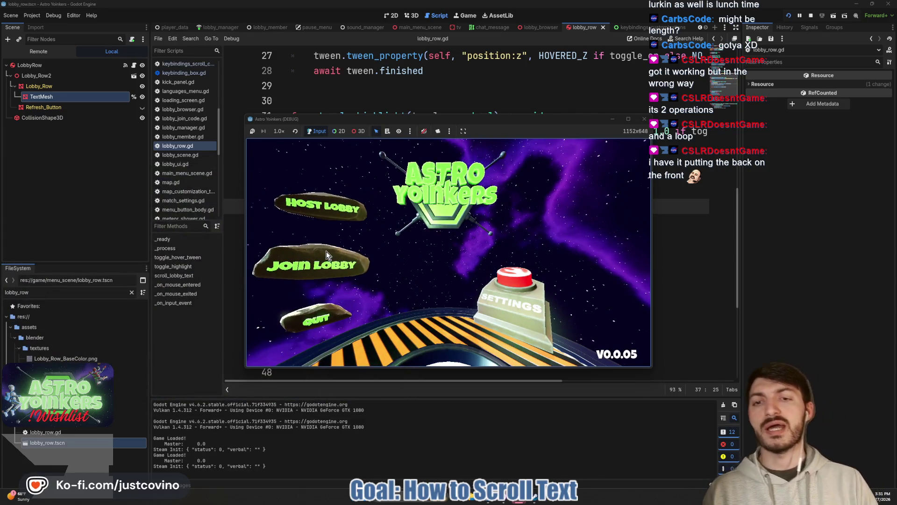
pyautogui.click(326, 252)
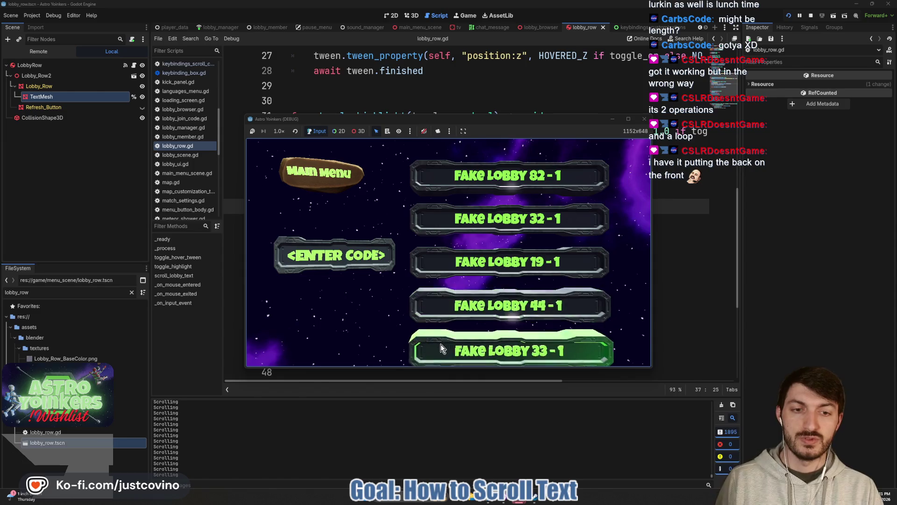
pyautogui.scroll(-2, 467, 232)
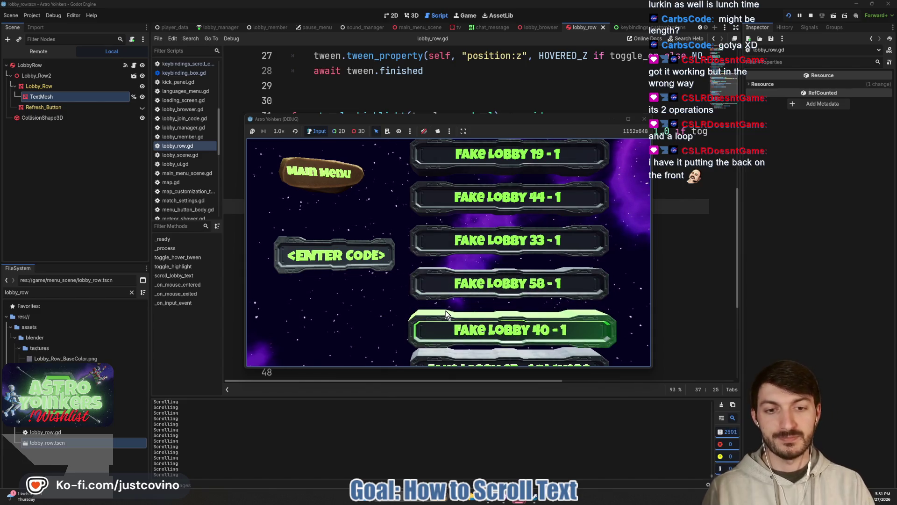
pyautogui.scroll(3, 447, 284)
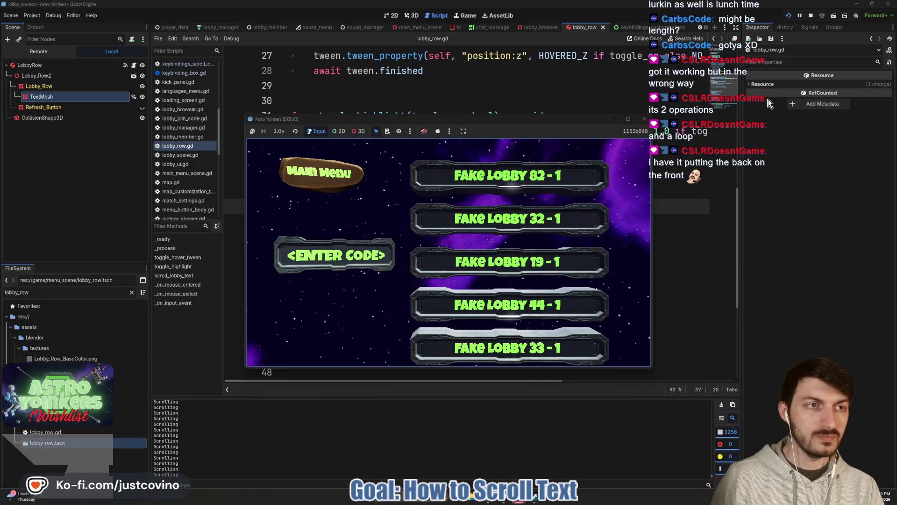
pyautogui.click(377, 192)
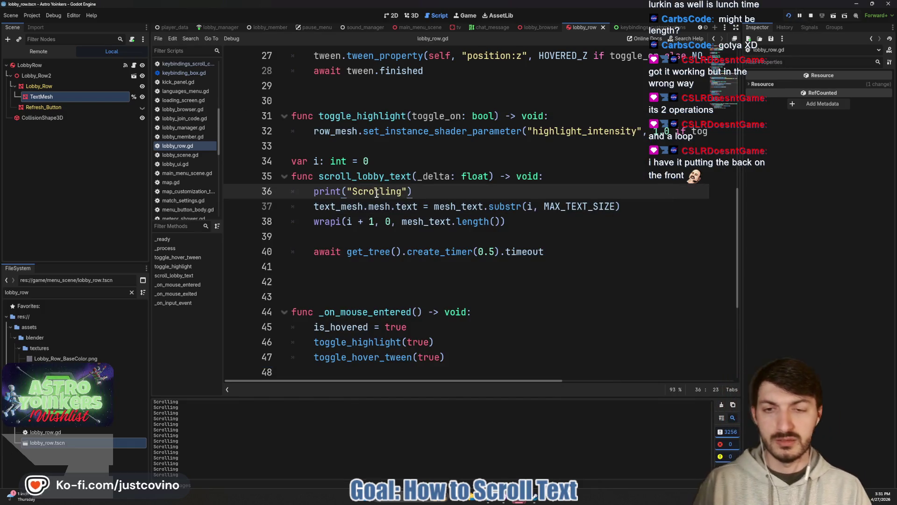
# - Prefix line 38's wrapi call with 'i =', then run the game to watch lobby rows scroll
pyautogui.click(313, 221)
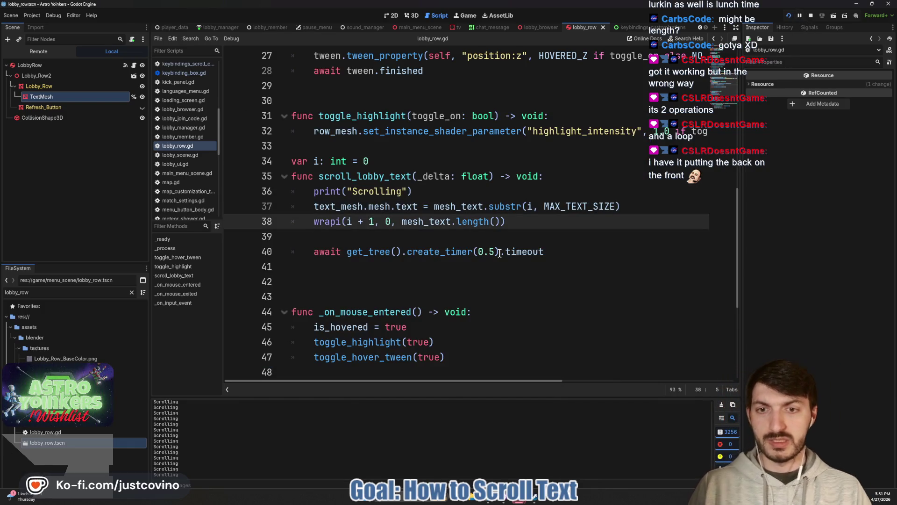
pyautogui.write('i =')
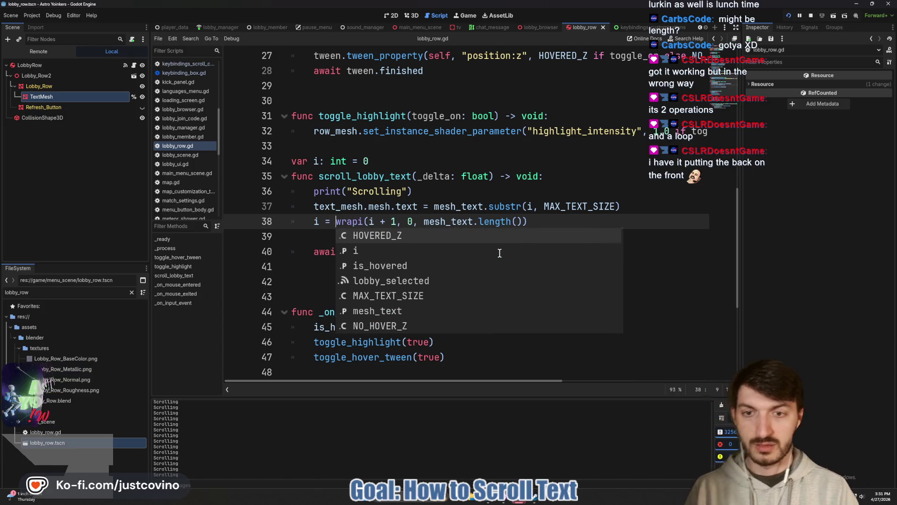
pyautogui.click(564, 223)
pyautogui.press('F5')
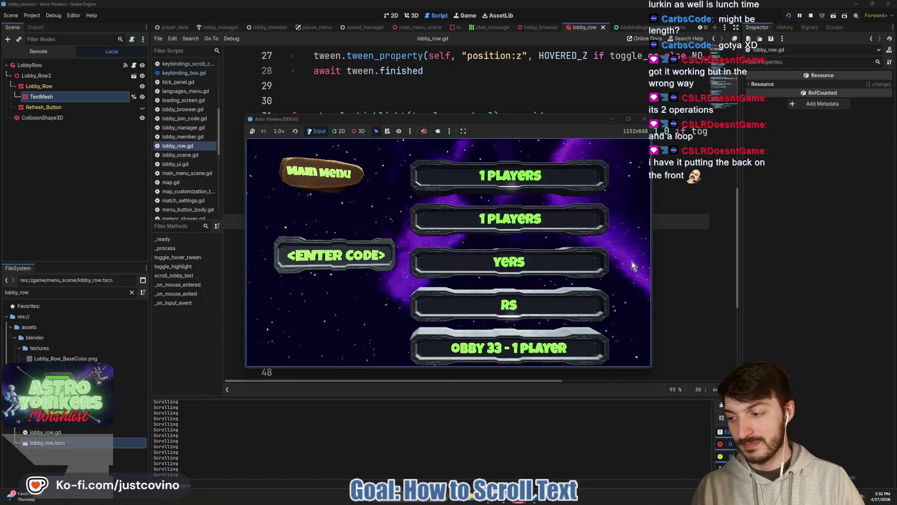
pyautogui.click(696, 256)
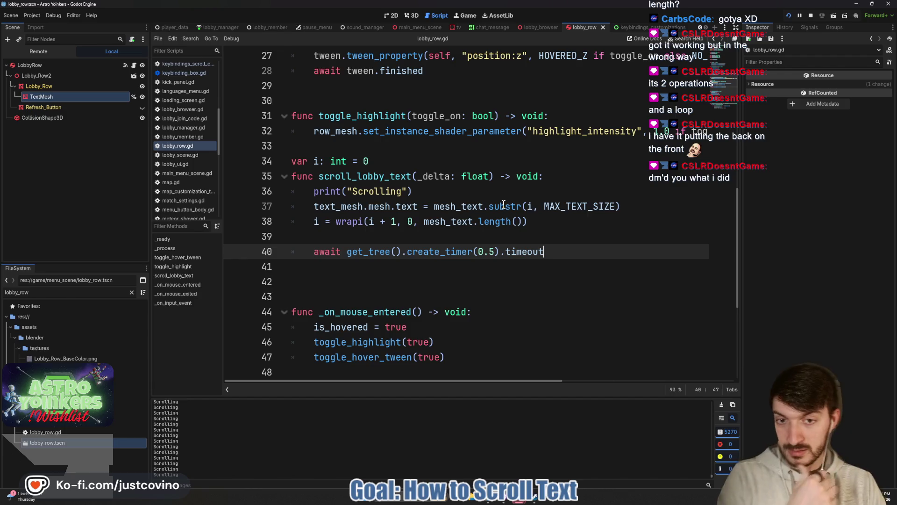
# - Delete the timer await on line 40 and stop the running game
pyautogui.moveTo(551, 251); pyautogui.dragTo(309, 251)
pyautogui.press('BackSpace')
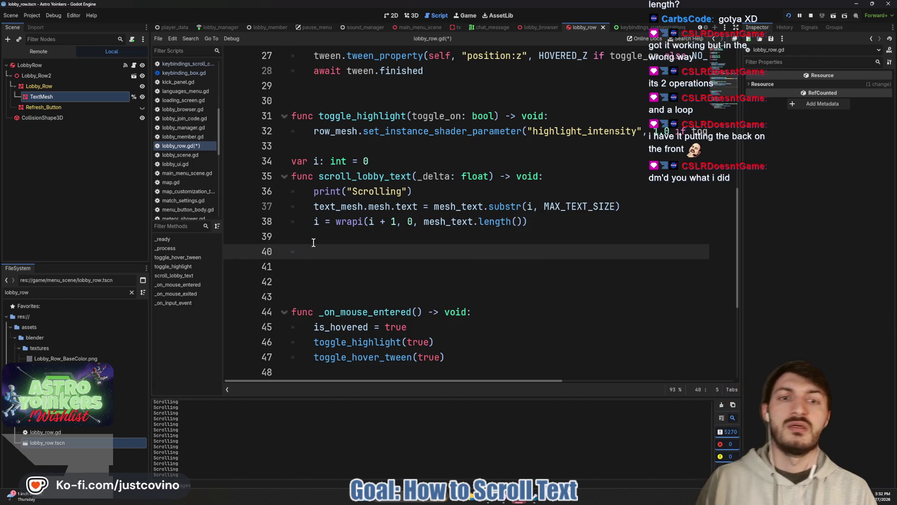
pyautogui.press('F8')
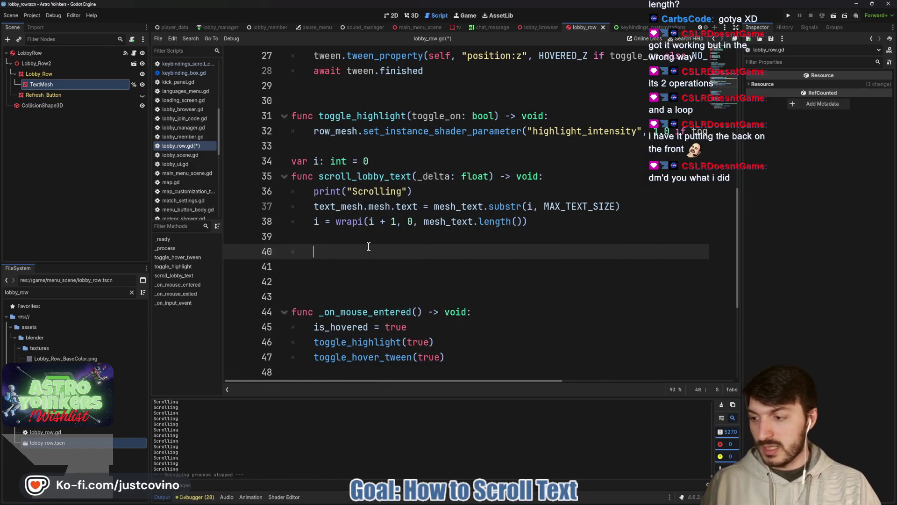
# - Remove the empty line, save, and paste the five-line 'testing' rotation loop below the function
pyautogui.press('BackSpace')
pyautogui.hotkey('ctrl', 's')
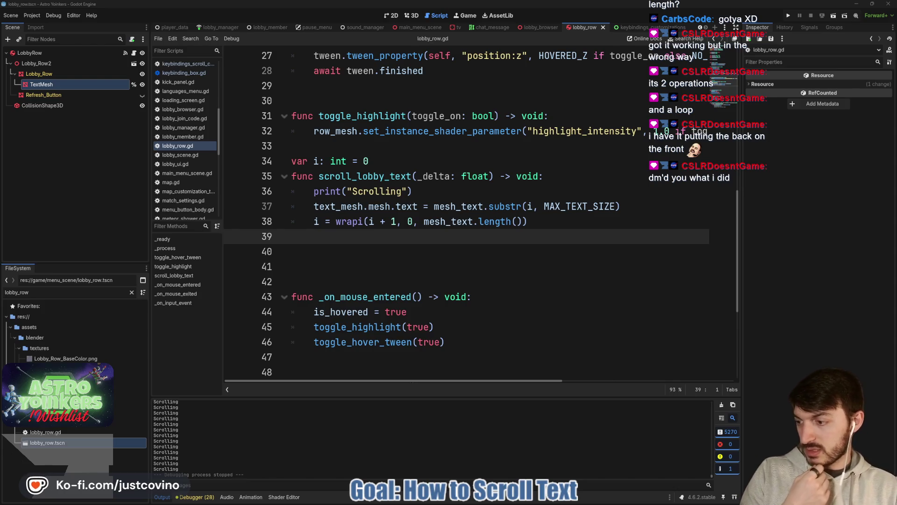
pyautogui.press('Return')
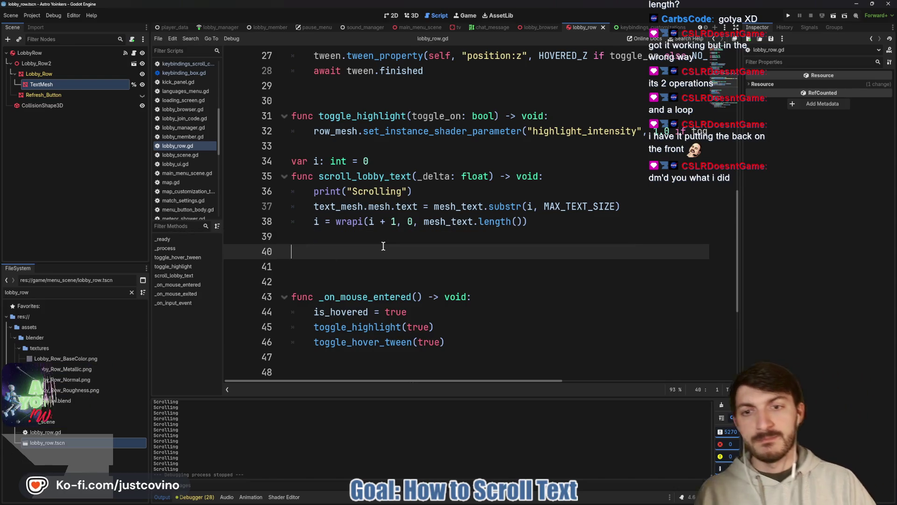
pyautogui.write('var input_str: String = "testing"     var output_str: String     for i: int in range(0, input_str.length(), 1):         var end: String = input_str.substr(i)         print(end + input_str.substr(0, i))')
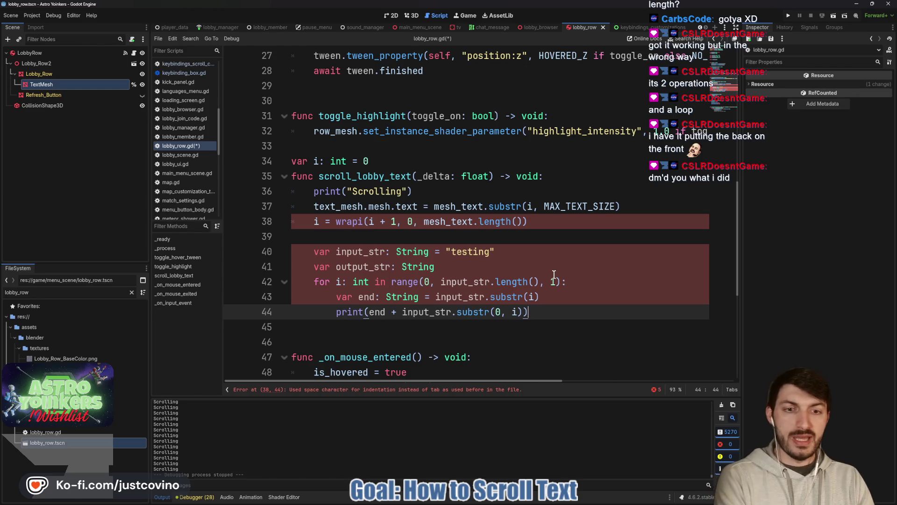
# - Delete the print("Scrolling") line from scroll_lobby_text, leaving line 36 blank
pyautogui.moveTo(500, 298)
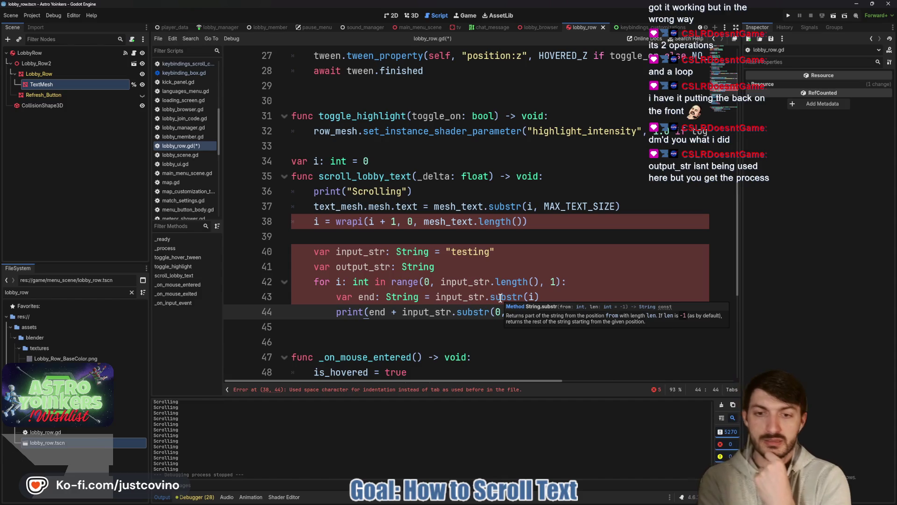
pyautogui.moveTo(384, 314)
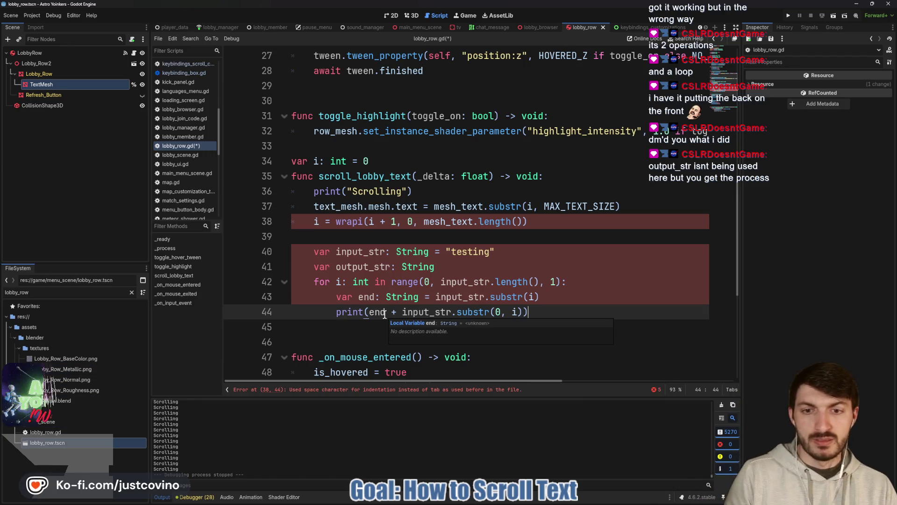
pyautogui.doubleClick(359, 266)
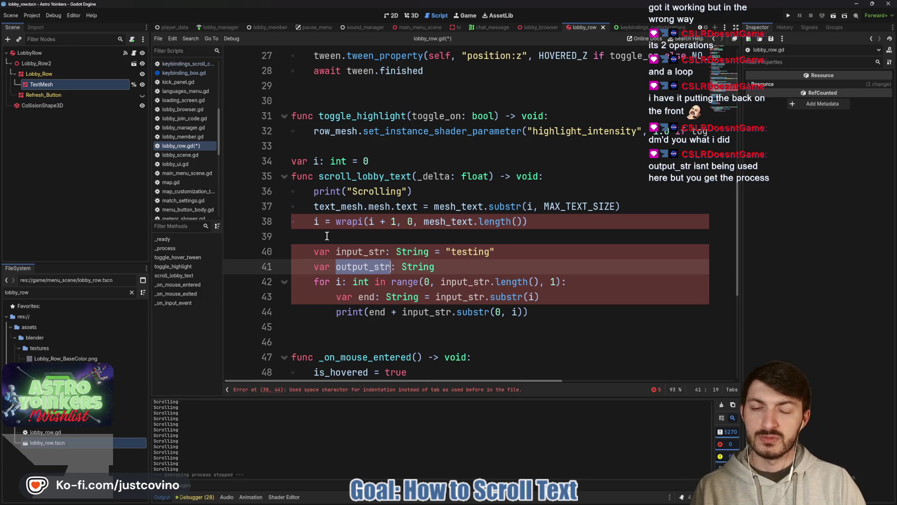
pyautogui.moveTo(422, 192); pyautogui.dragTo(299, 194)
pyautogui.press('BackSpace')
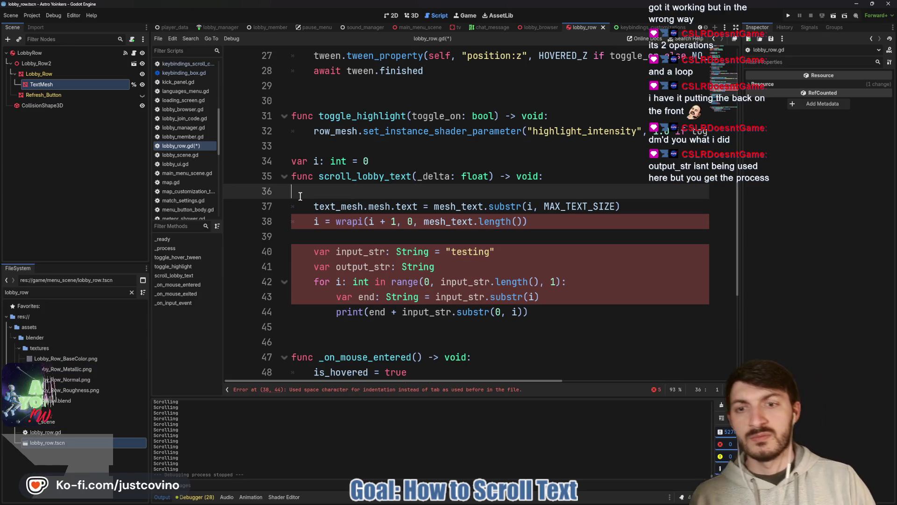
# - Delete the old substr and wrapi lines and the blank lines above the loop
pyautogui.press('BackSpace')
pyautogui.moveTo(572, 210)
pyautogui.mouseDown()
pyautogui.moveTo(266, 202)
pyautogui.moveTo(273, 197)
pyautogui.mouseUp()
pyautogui.press('BackSpace')
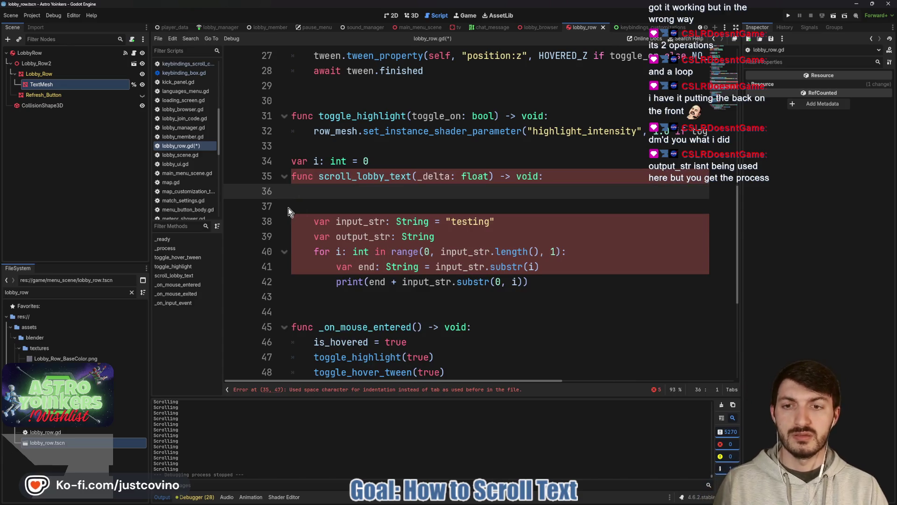
pyautogui.click(309, 205)
pyautogui.press('BackSpace')
pyautogui.press('BackSpace')
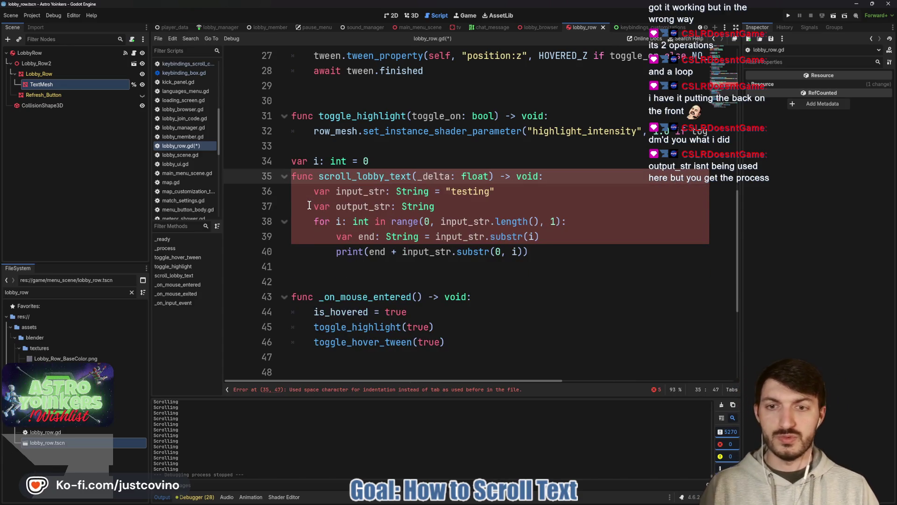
# - Re-indent the test loop into scroll_lobby_text and fix the end assignment's indentation on line 39
pyautogui.moveTo(564, 256)
pyautogui.mouseDown()
pyautogui.moveTo(294, 248)
pyautogui.moveTo(293, 191)
pyautogui.mouseUp()
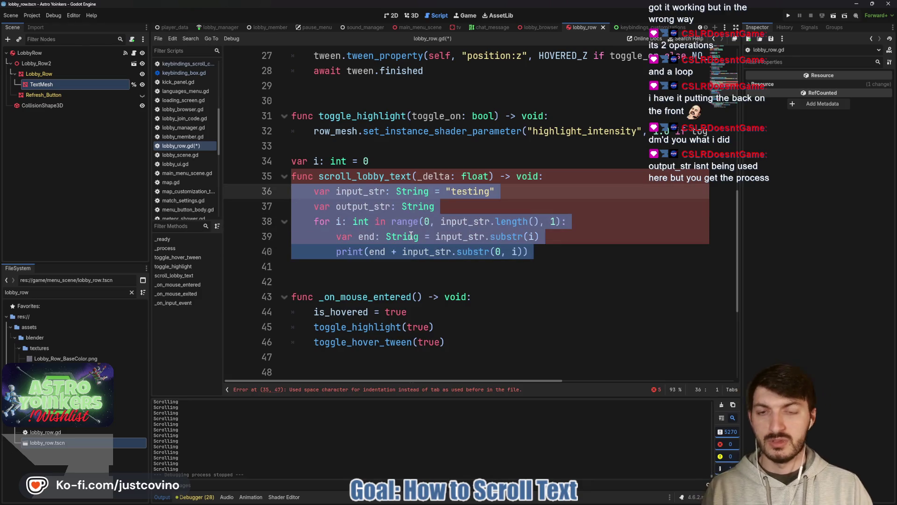
pyautogui.press('Tab')
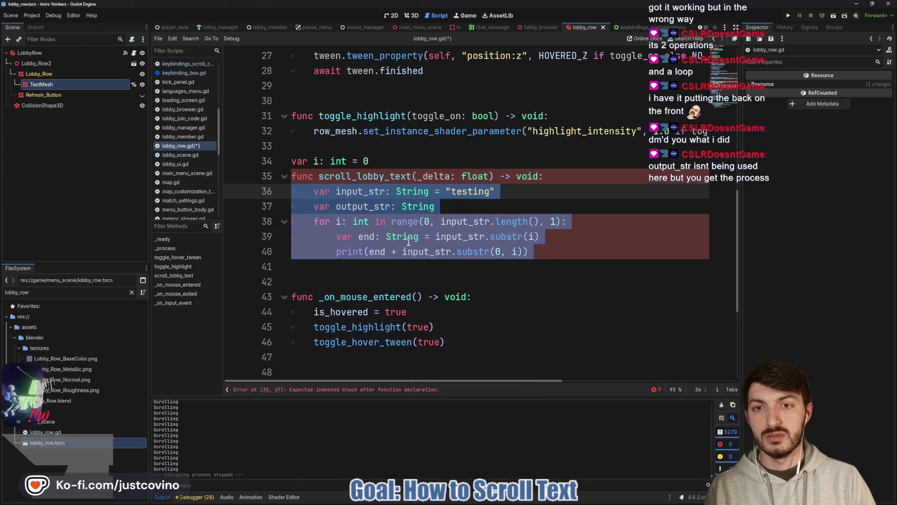
pyautogui.hotkey('shift', 'Tab')
pyautogui.click(491, 206)
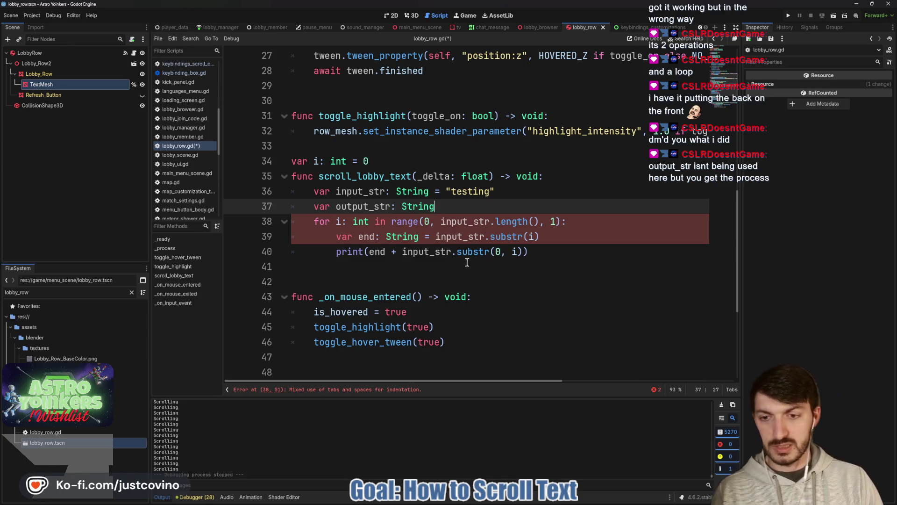
pyautogui.click(312, 225)
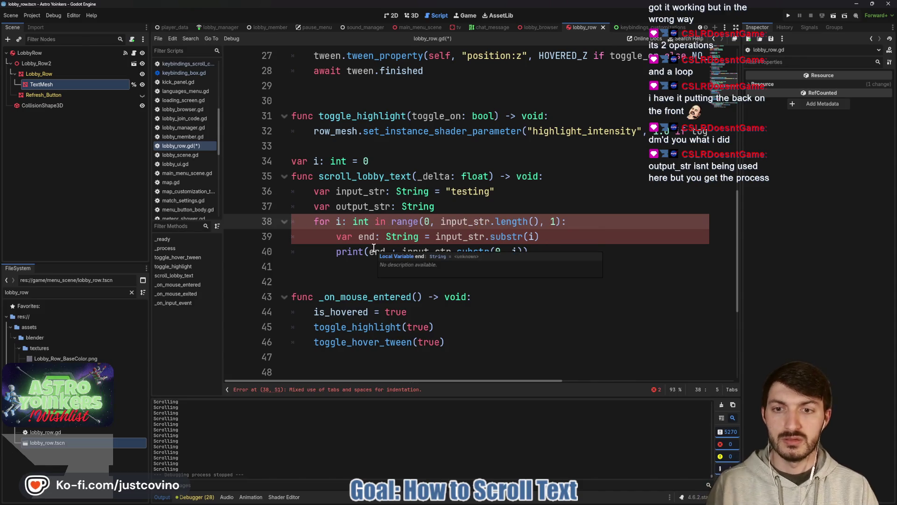
pyautogui.click(337, 236)
pyautogui.press('BackSpace')
pyautogui.press('BackSpace')
pyautogui.press('BackSpace')
pyautogui.press('BackSpace')
pyautogui.press('Tab')
# - Replace the print( call on line 40 with a text_mesh.mesh.text = assignment
pyautogui.click(335, 253)
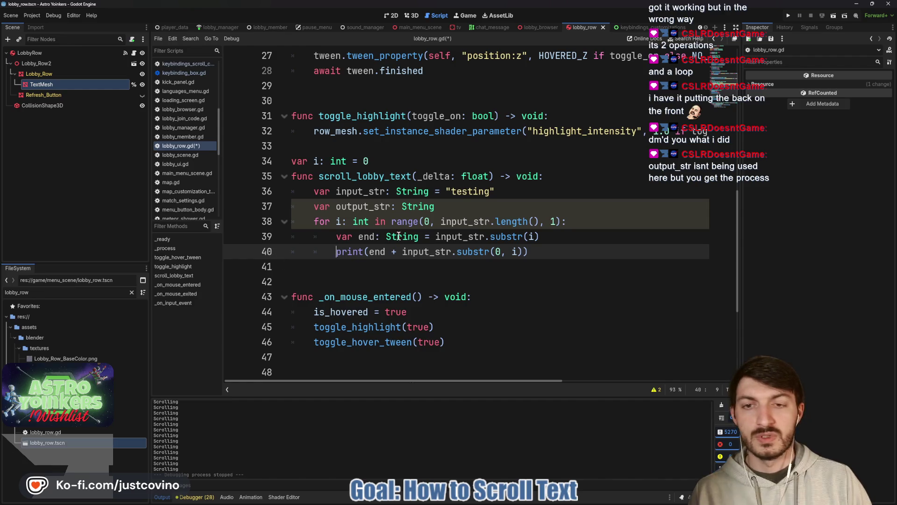
pyautogui.click(460, 206)
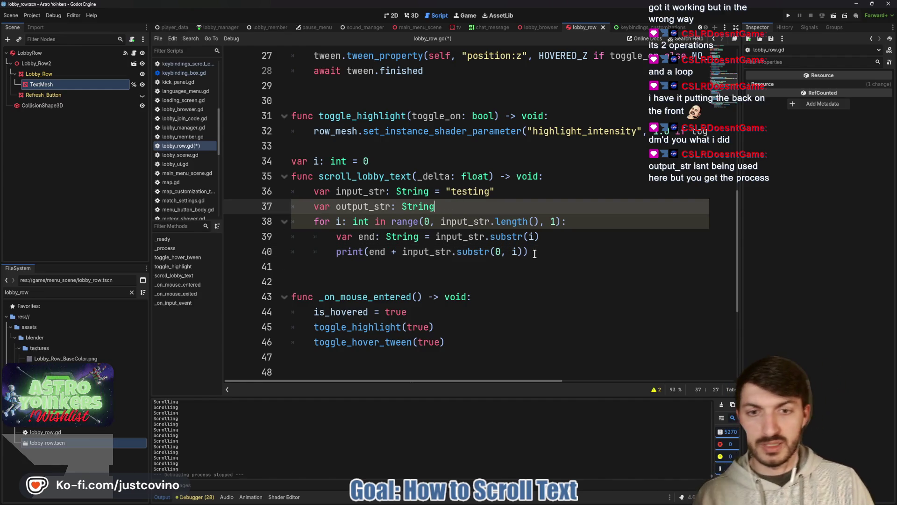
pyautogui.moveTo(334, 252); pyautogui.dragTo(367, 252)
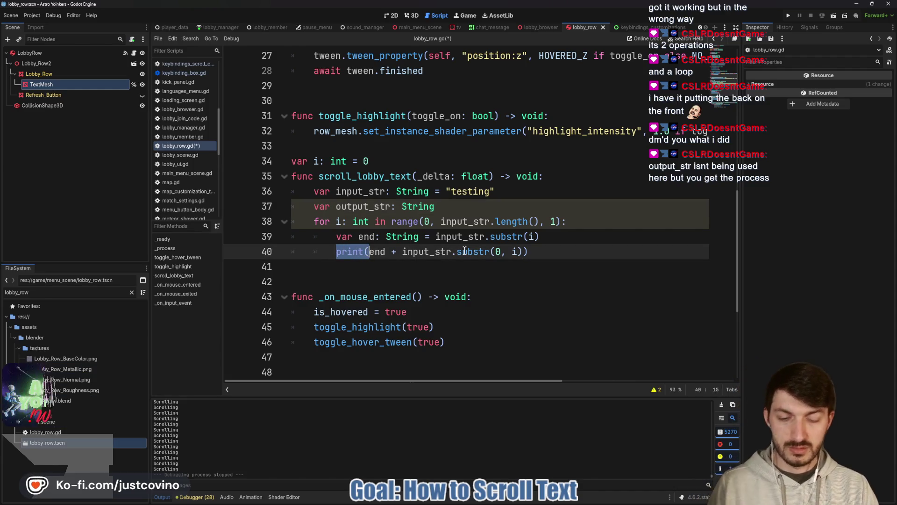
pyautogui.moveTo(465, 252)
pyautogui.press('BackSpace')
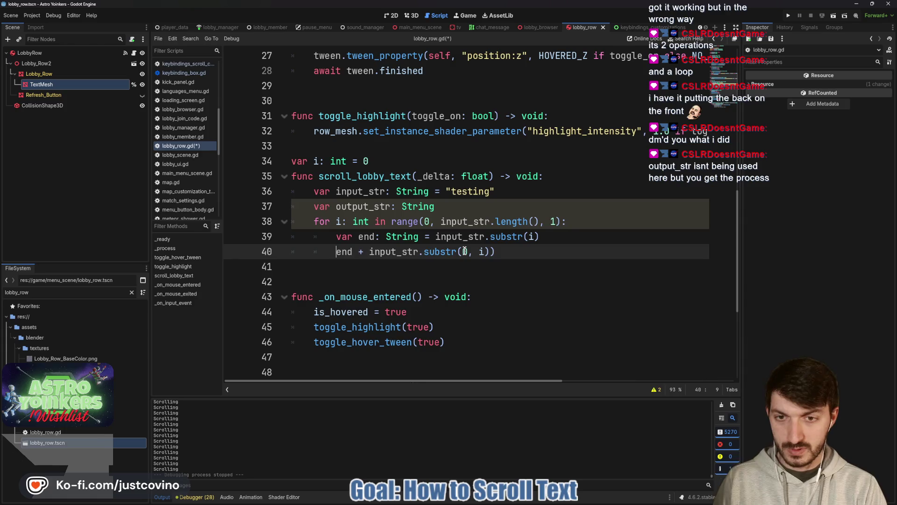
pyautogui.write('(')
pyautogui.press('Left')
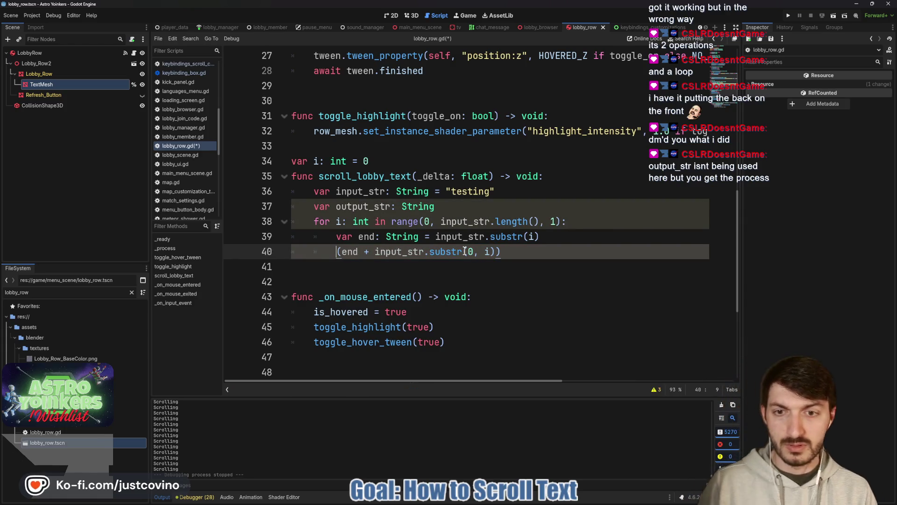
pyautogui.write('text_mesh.text')
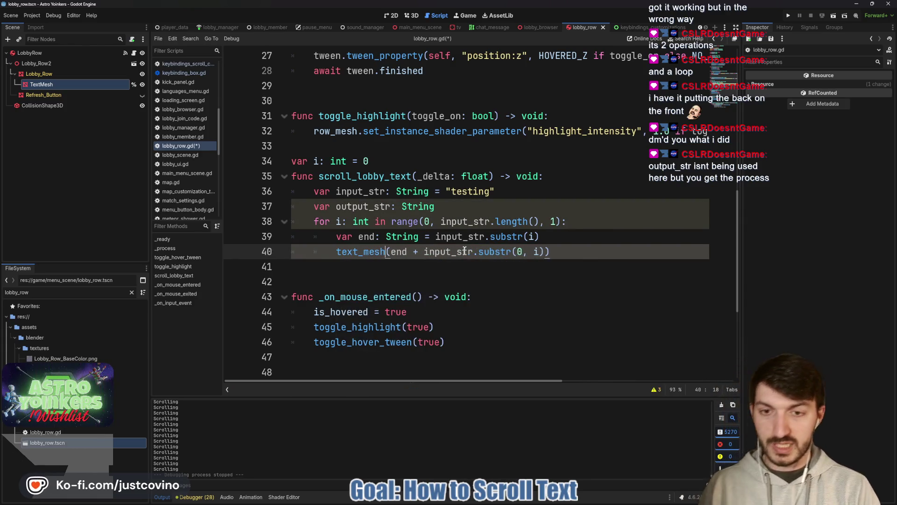
pyautogui.press('BackSpace')
pyautogui.press('BackSpace')
pyautogui.press('BackSpace')
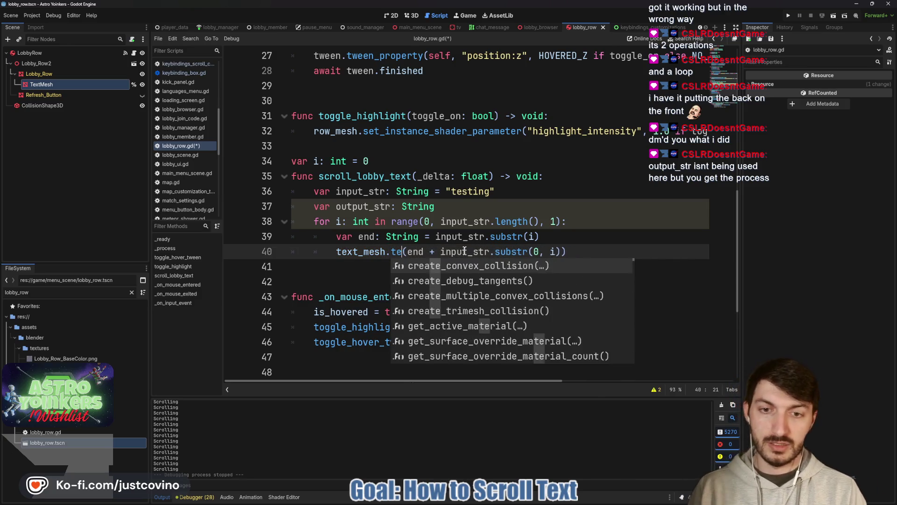
pyautogui.write('mesh.text =')
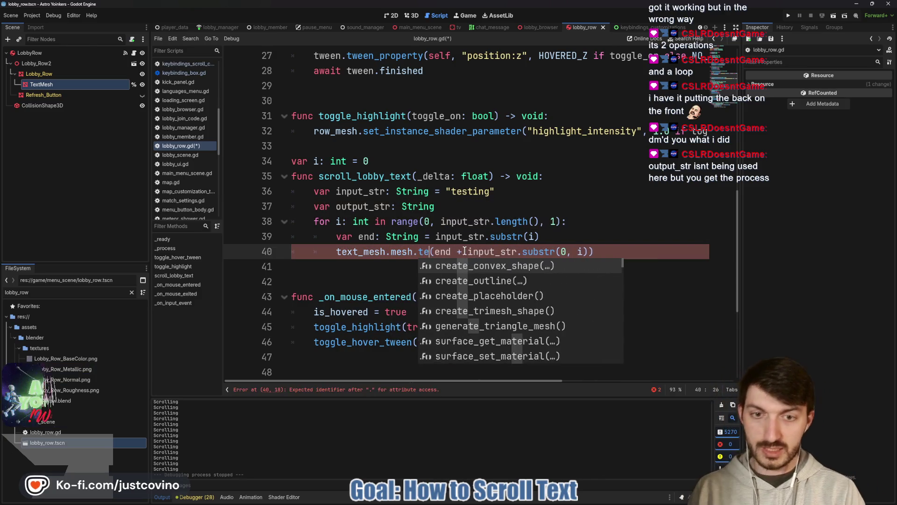
pyautogui.click(575, 236)
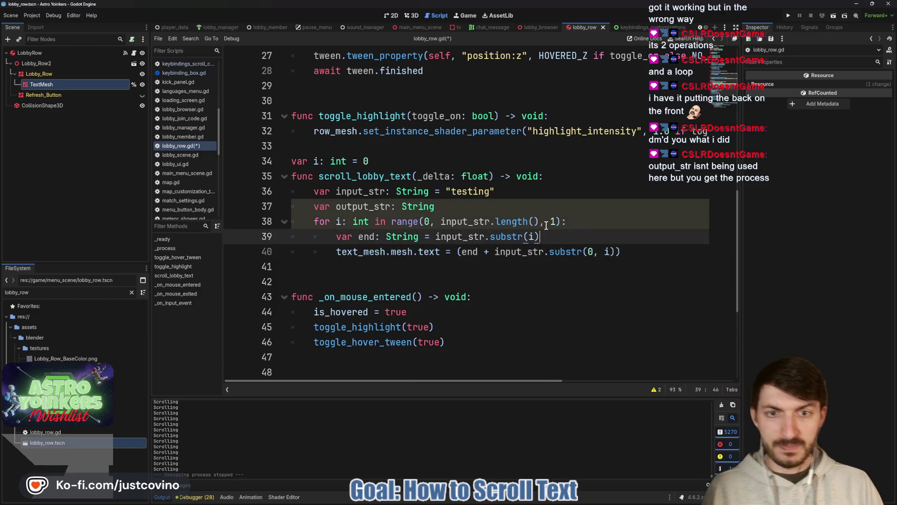
# - Drop the input_str declaration, rename input_str to mesh_text everywhere, then save and run
pyautogui.click(473, 194)
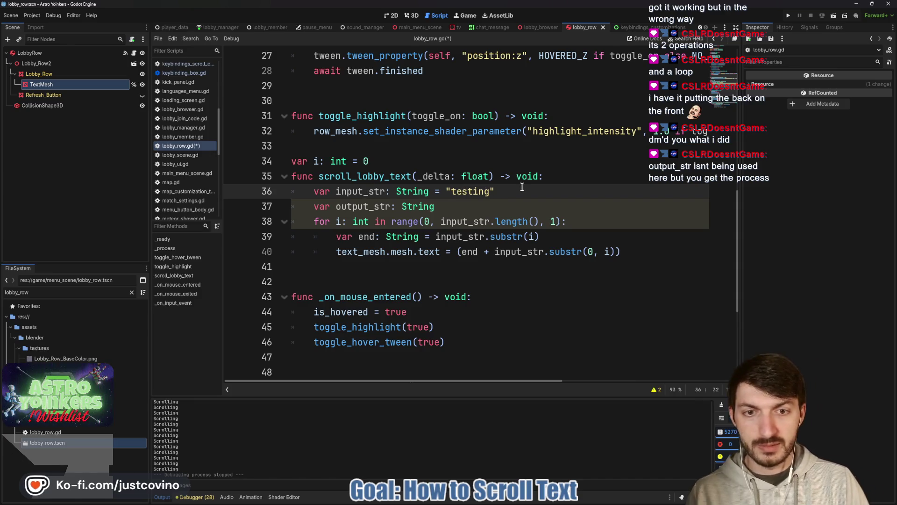
pyautogui.moveTo(499, 191); pyautogui.dragTo(297, 190)
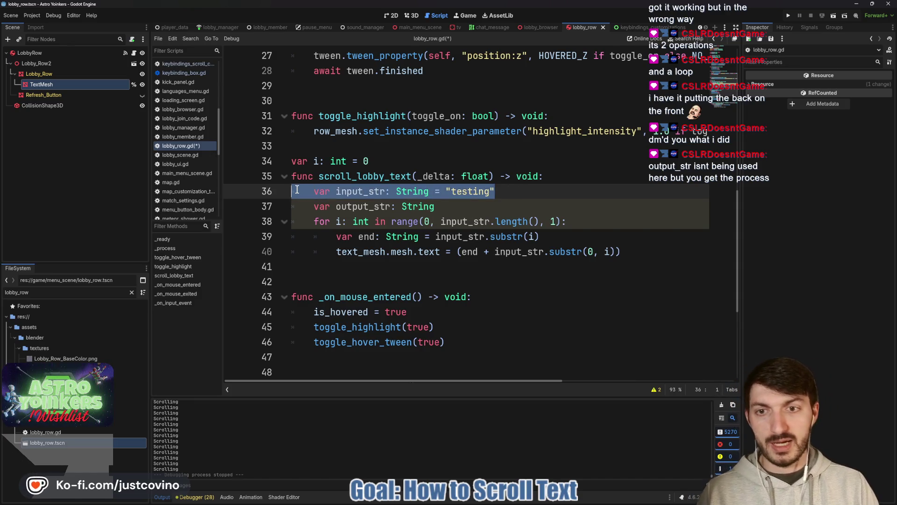
pyautogui.press('BackSpace')
pyautogui.press('BackSpace')
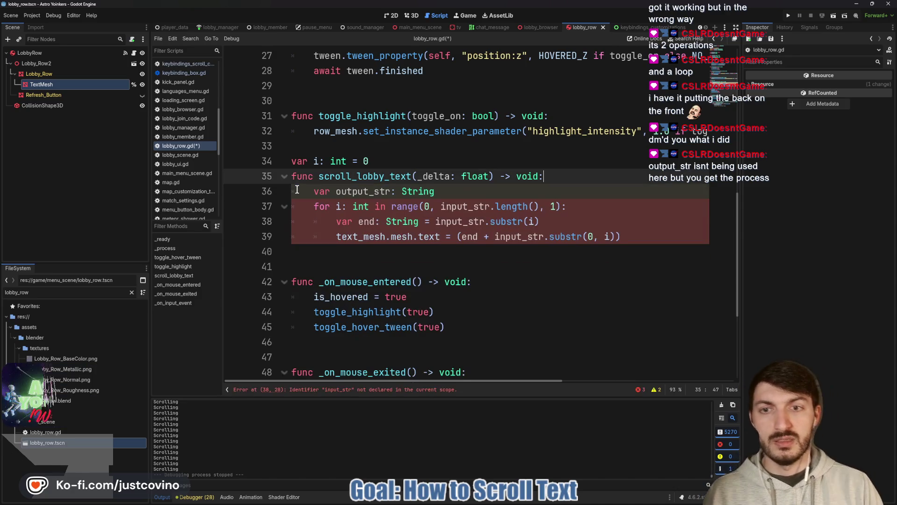
pyautogui.moveTo(440, 206); pyautogui.dragTo(489, 208)
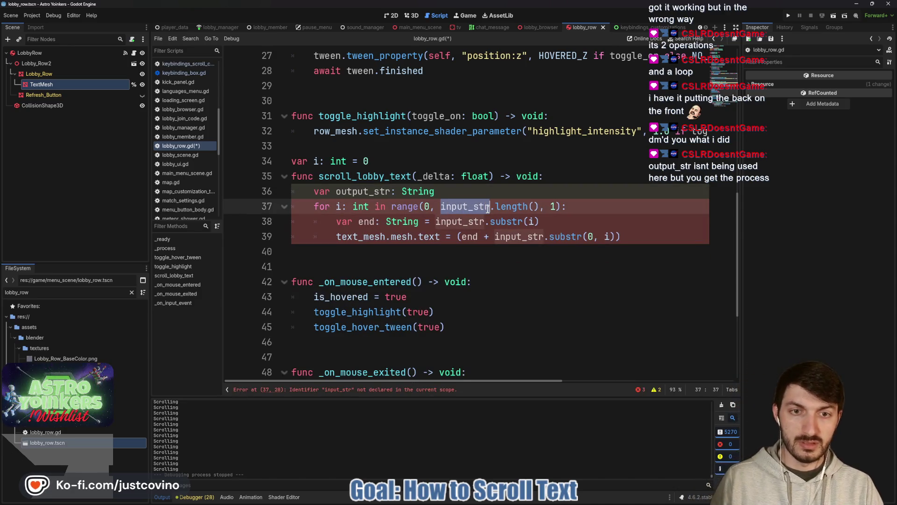
pyautogui.hotkey('ctrl', 'd')
pyautogui.hotkey('ctrl', 'd')
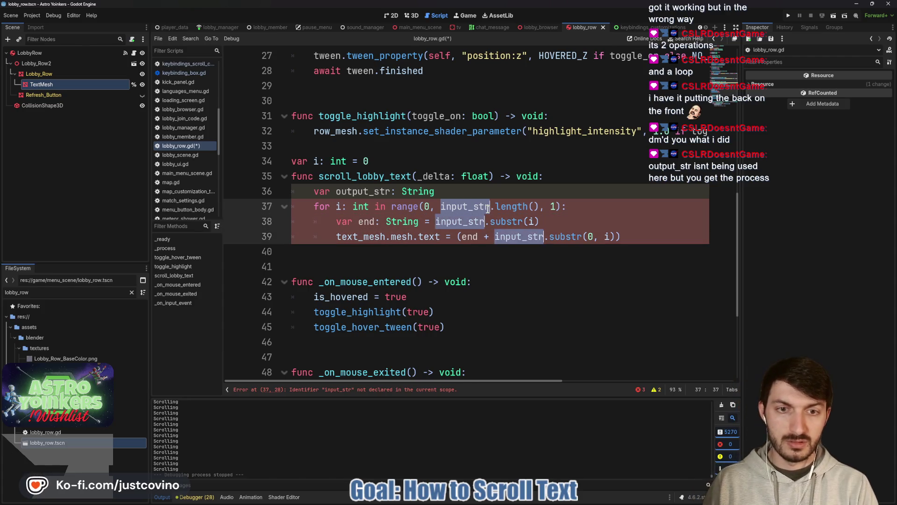
pyautogui.write('mesh_text')
pyautogui.click(580, 214)
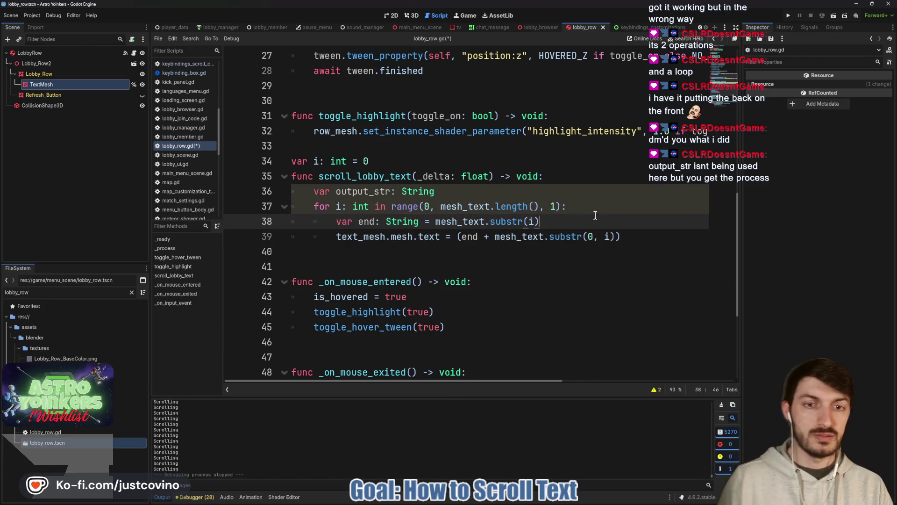
pyautogui.hotkey('ctrl', 's')
pyautogui.press('F5')
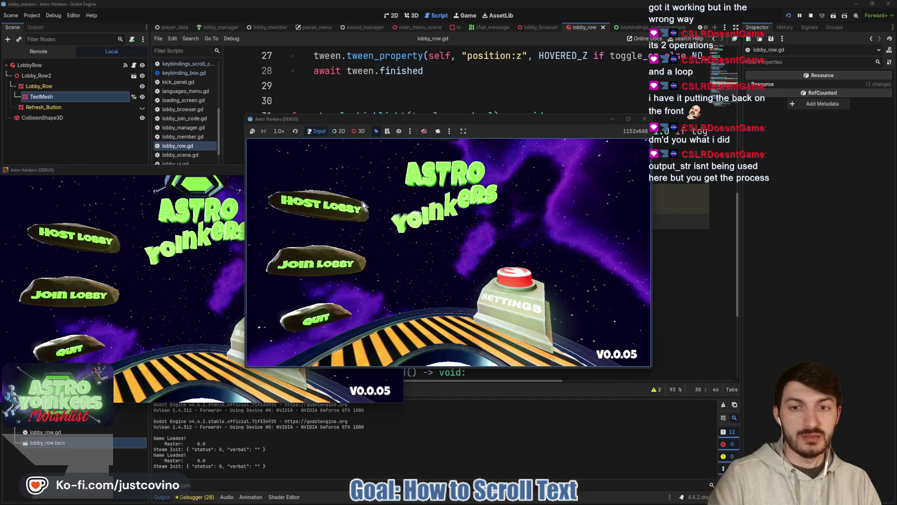
# - Open Join Lobby to see rows rotated like 'SFAKE LOBBY 44 - 1 PLAYER', then stop the game
pyautogui.click(316, 266)
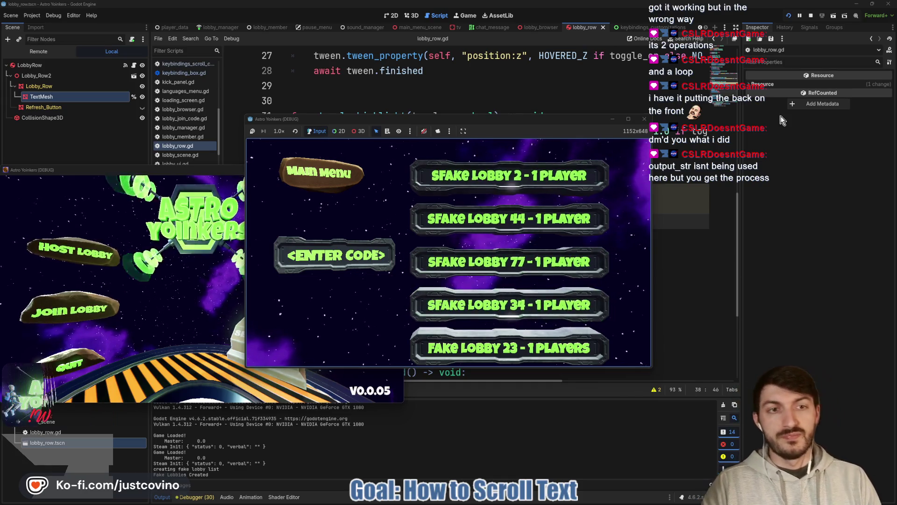
pyautogui.click(812, 16)
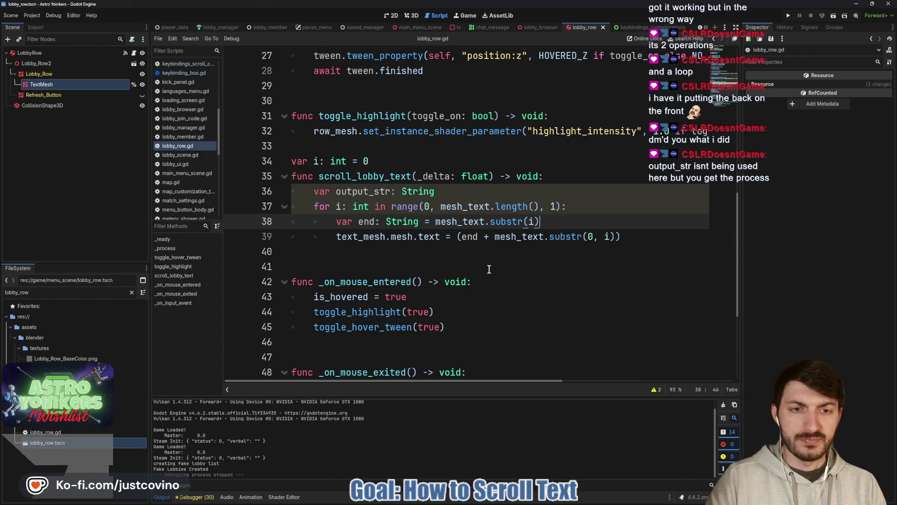
pyautogui.moveTo(574, 237)
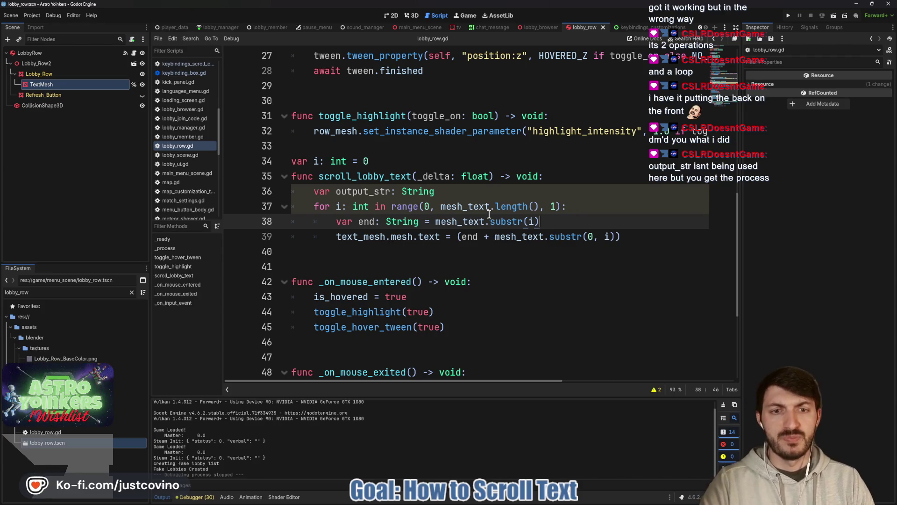
pyautogui.click(543, 207)
pyautogui.write(',')
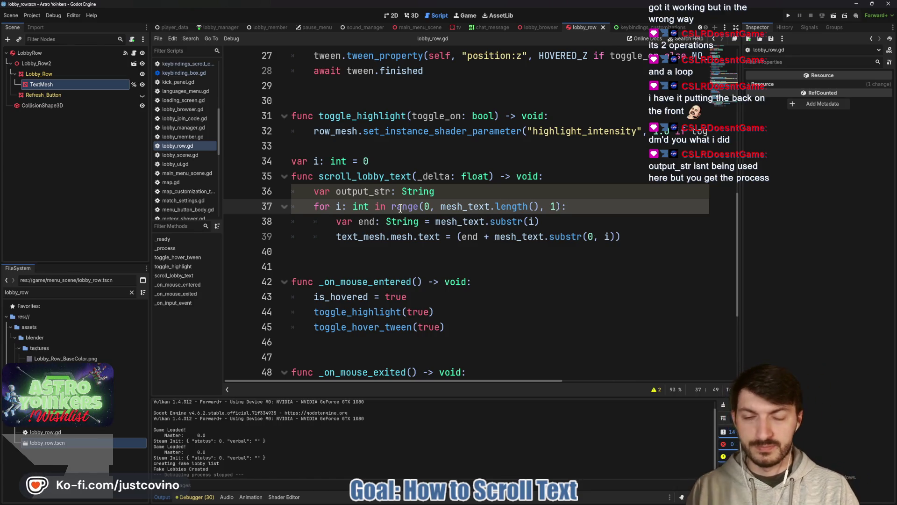
pyautogui.moveTo(400, 208)
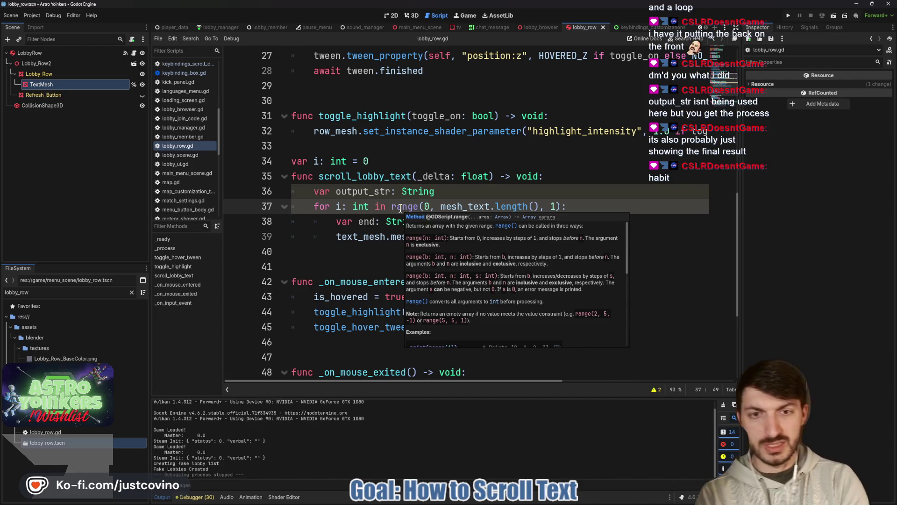
pyautogui.click(497, 206)
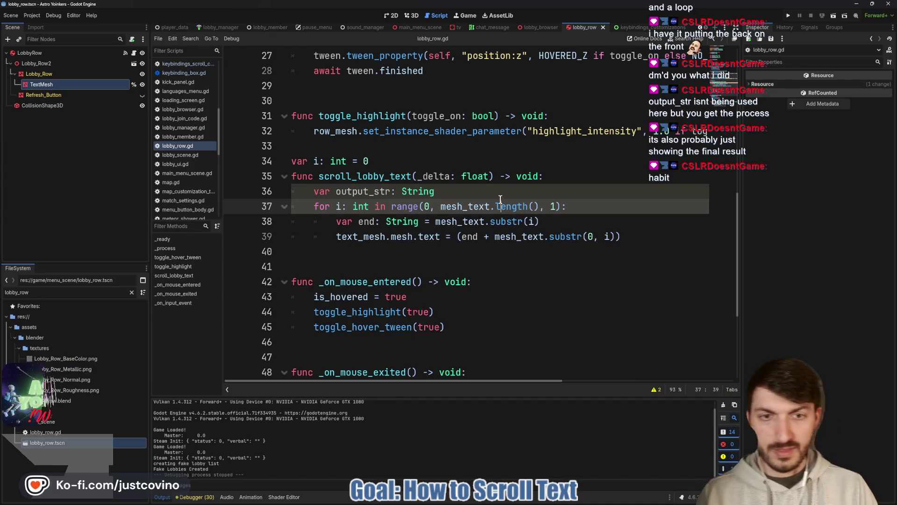
pyautogui.moveTo(539, 206); pyautogui.dragTo(440, 206)
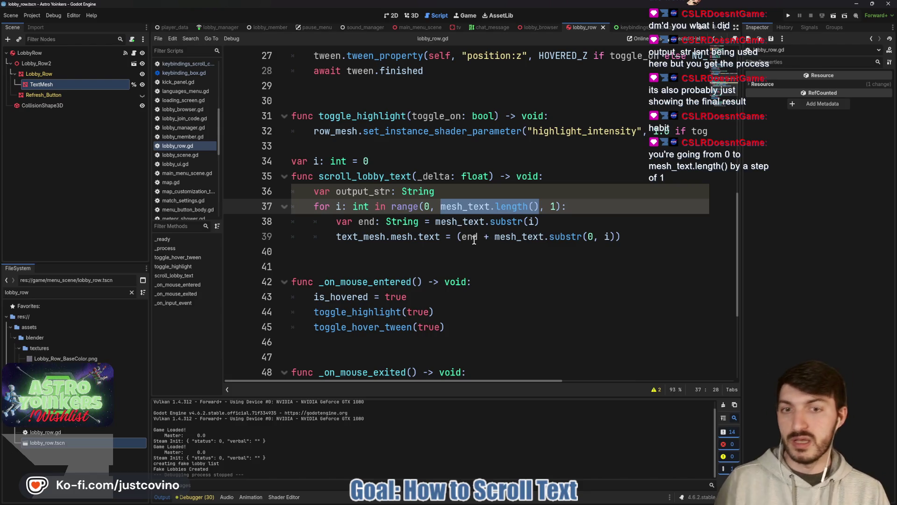
# - Change the loop to range(0, MAX_TEXT_SIZE, 1), save, and run the game
pyautogui.write('MAX_TEXT_SIZE')
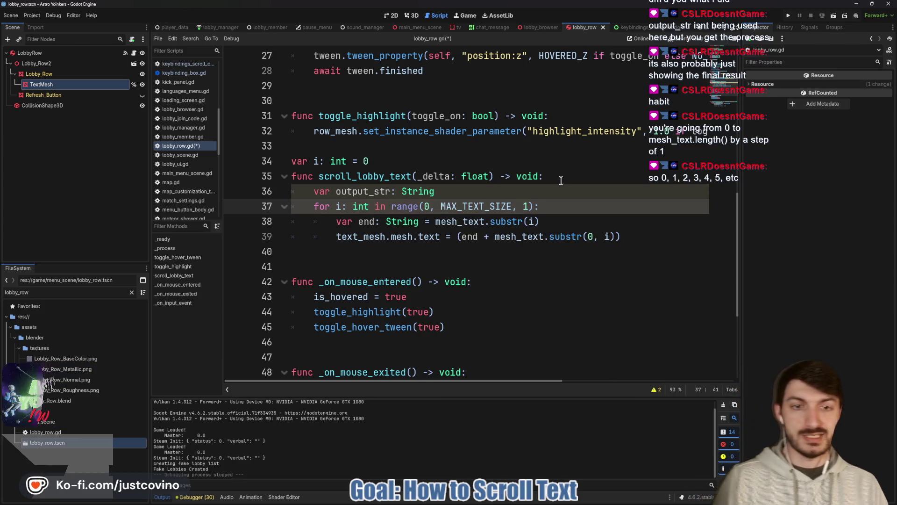
pyautogui.click(556, 221)
pyautogui.hotkey('ctrl', 's')
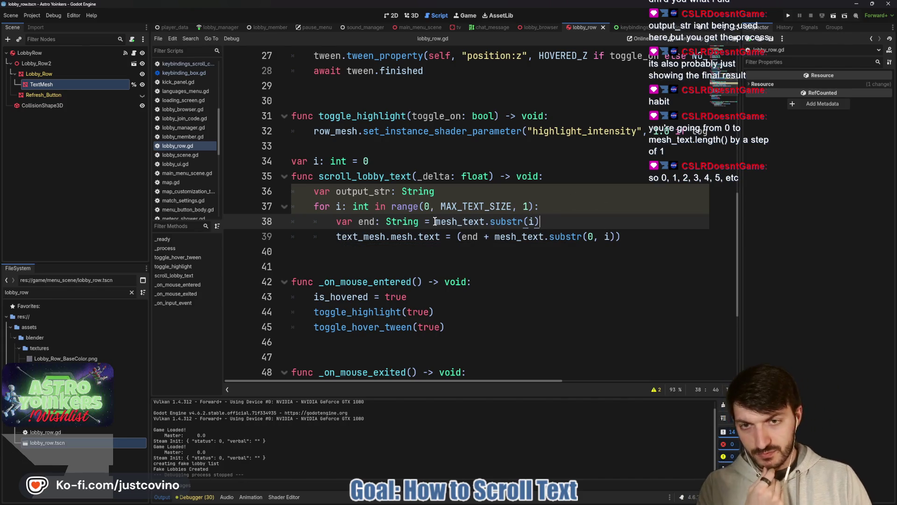
pyautogui.press('F5')
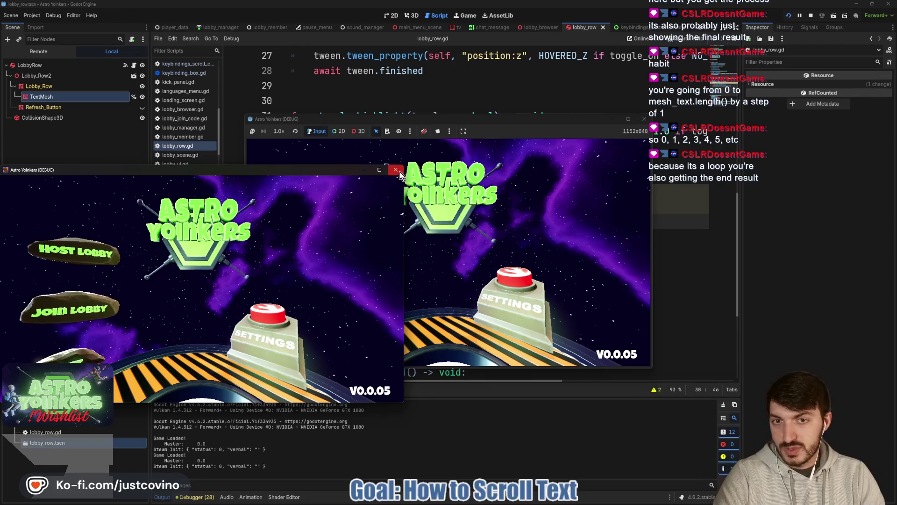
# - Open Join Lobby to see names rotated like 'PLAYERSFAKE LOBBY 98 - 1', then stop the game
pyautogui.click(395, 171)
pyautogui.click(327, 274)
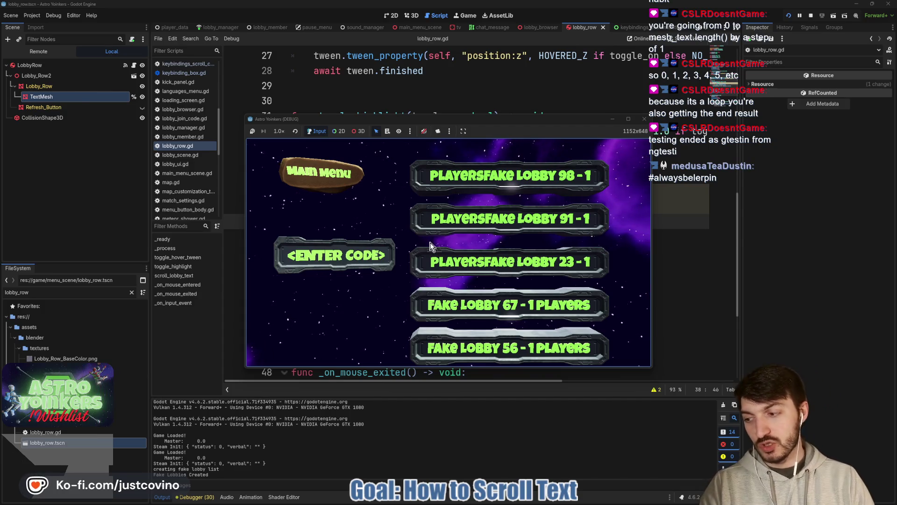
pyautogui.click(810, 17)
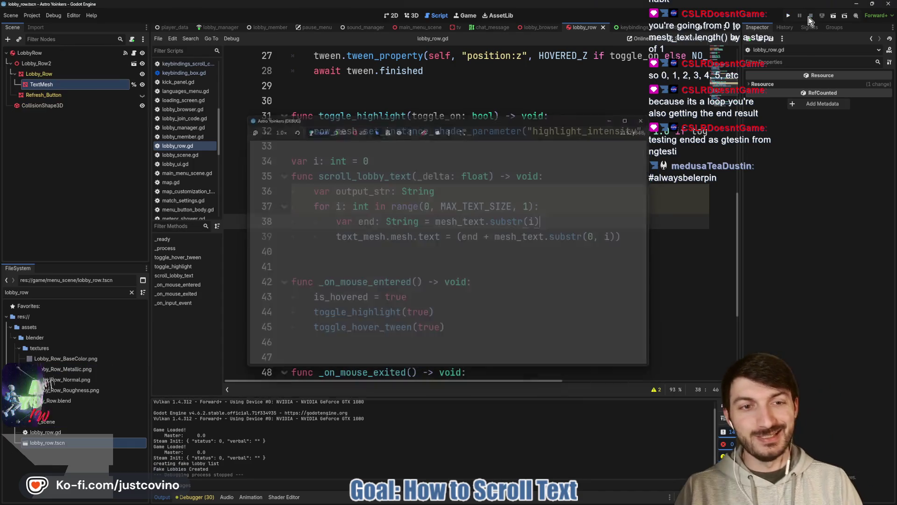
pyautogui.click(538, 215)
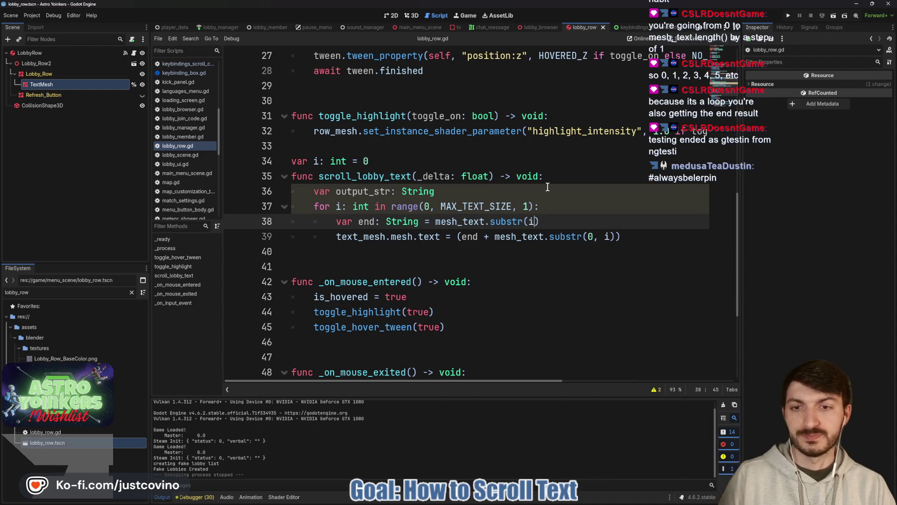
pyautogui.click(468, 193)
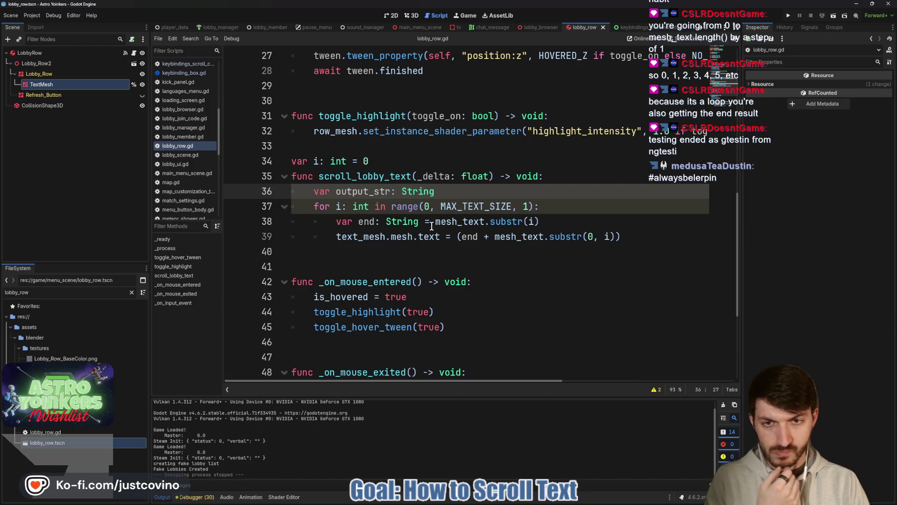
pyautogui.moveTo(513, 220)
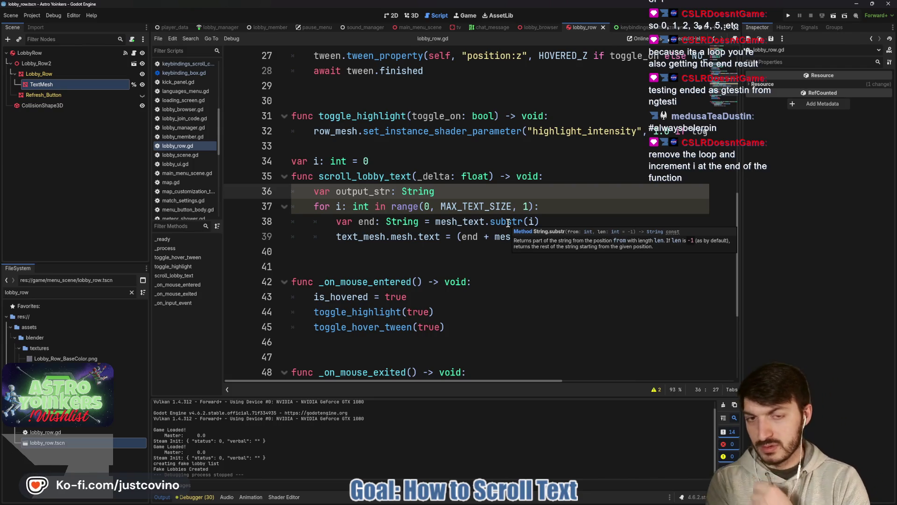
pyautogui.click(550, 206)
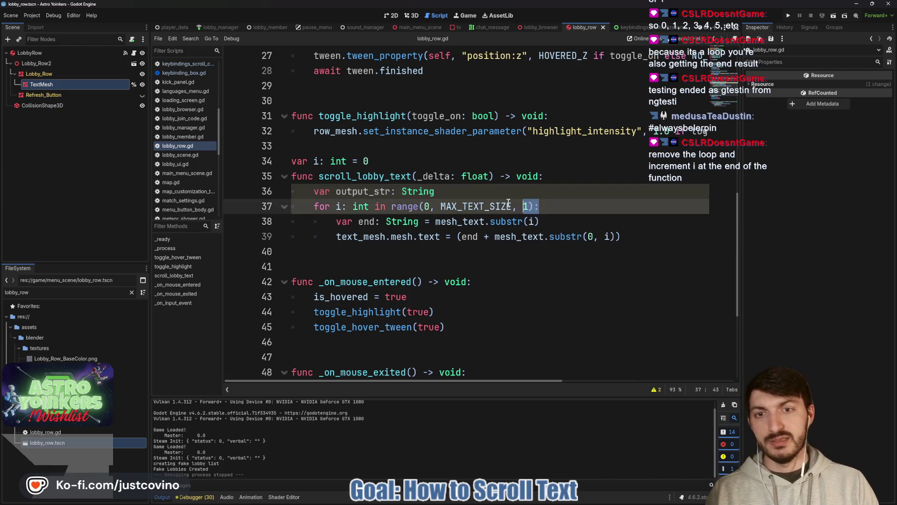
pyautogui.moveTo(538, 206); pyautogui.dragTo(288, 207)
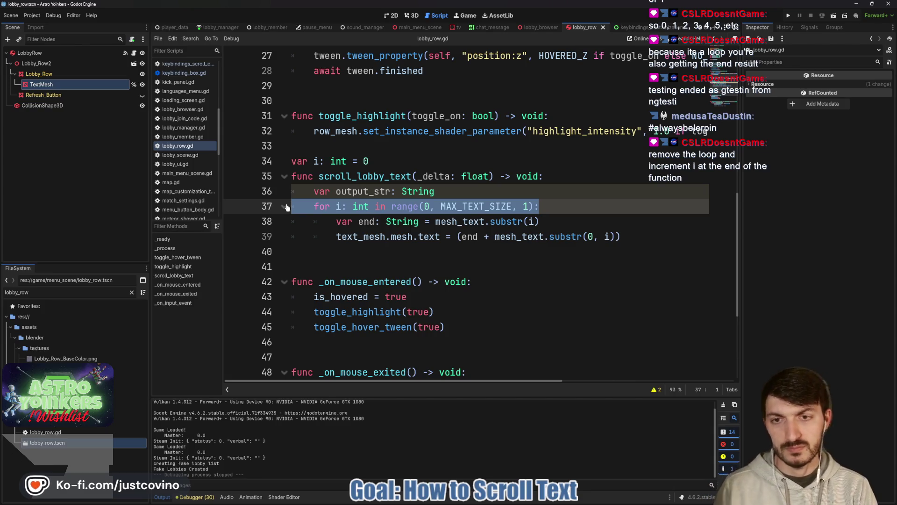
# - Delete the for-loop line and unindent the var end and text assignment lines
pyautogui.press('BackSpace')
pyautogui.press('BackSpace')
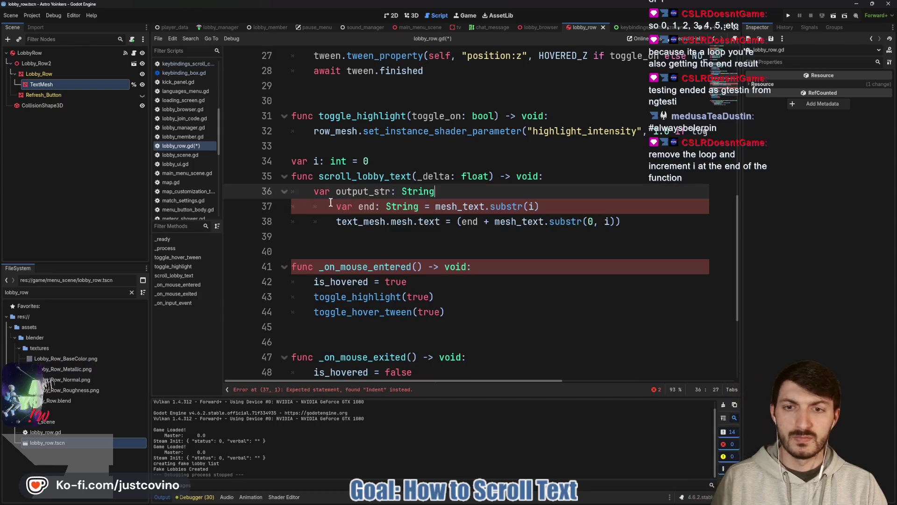
pyautogui.click(334, 206)
pyautogui.press('BackSpace')
pyautogui.click(334, 223)
pyautogui.press('BackSpace')
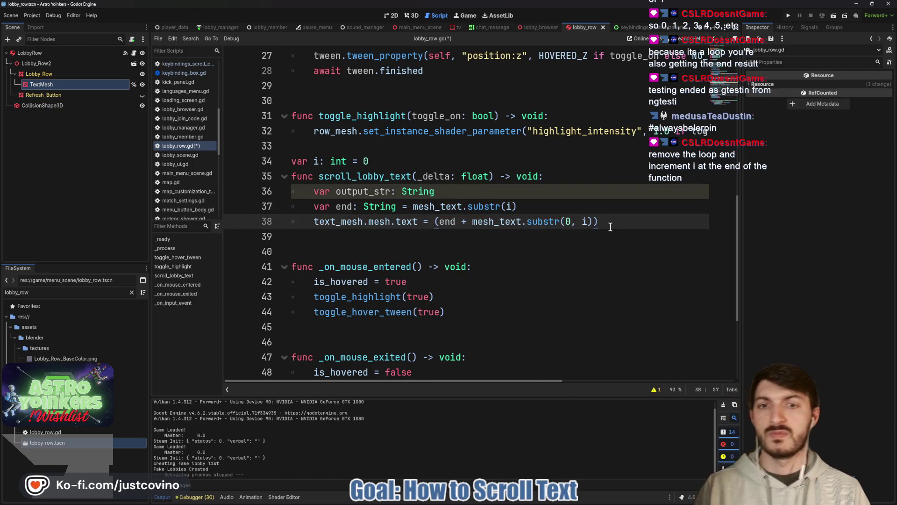
# - Add 'i = wrapi(i + 1, 0, mesh_text.length())' after the text assignment and save
pyautogui.press('Return')
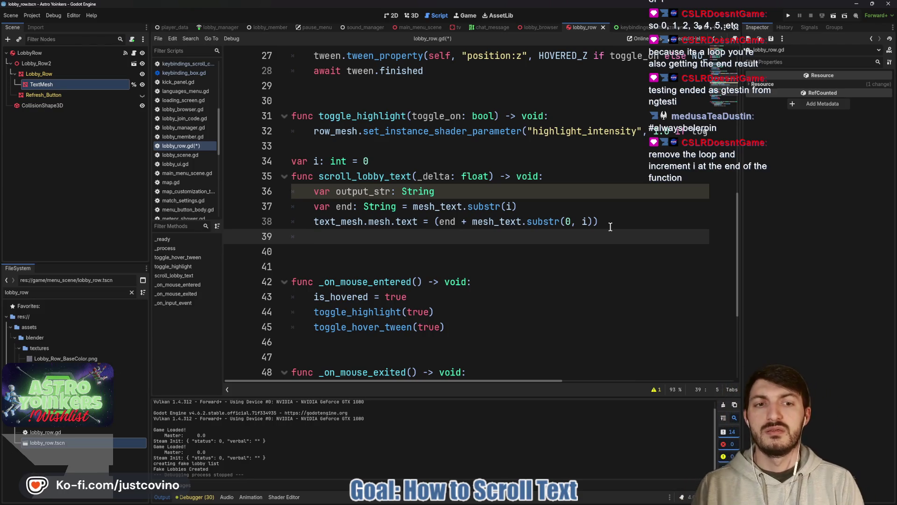
pyautogui.write('i ')
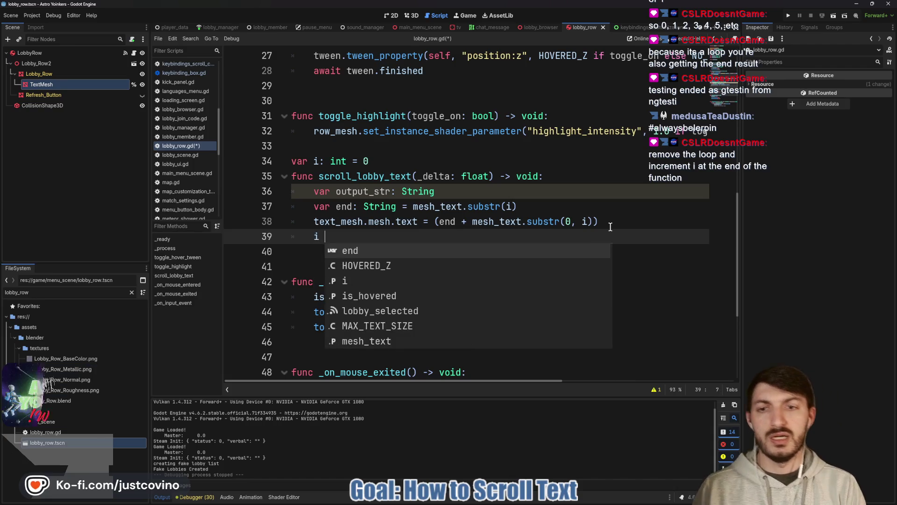
pyautogui.write('= wra')
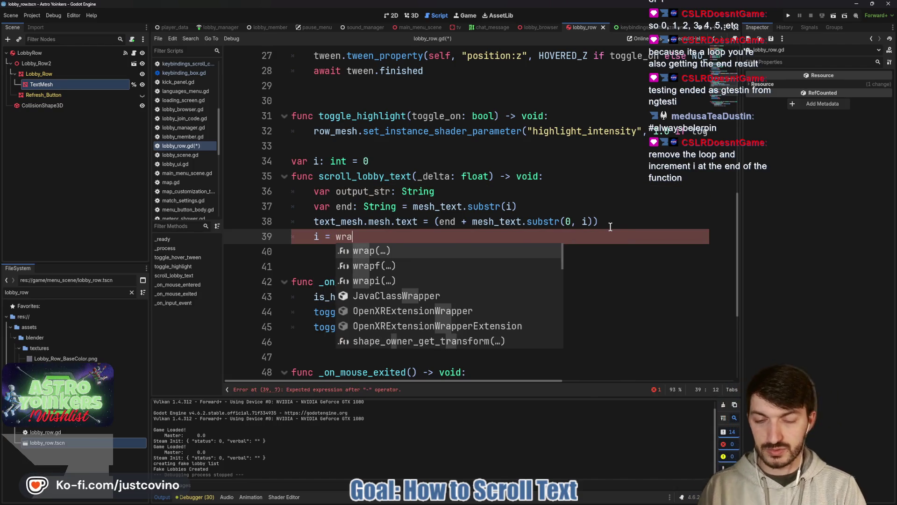
pyautogui.write('pi(i +')
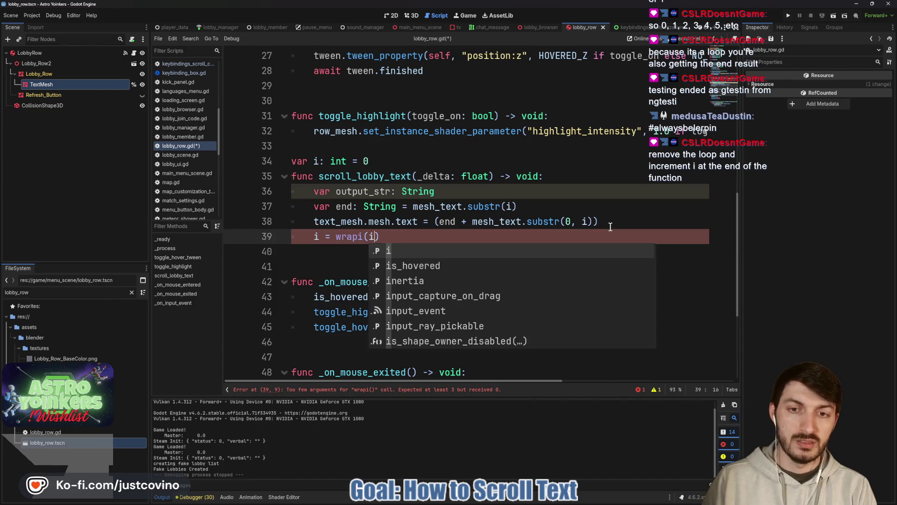
pyautogui.write(' 1, 0')
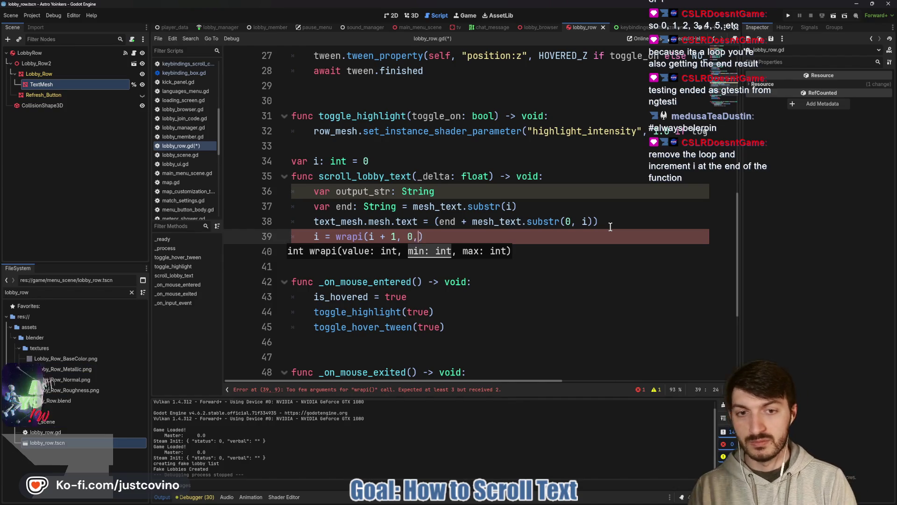
pyautogui.write(', ')
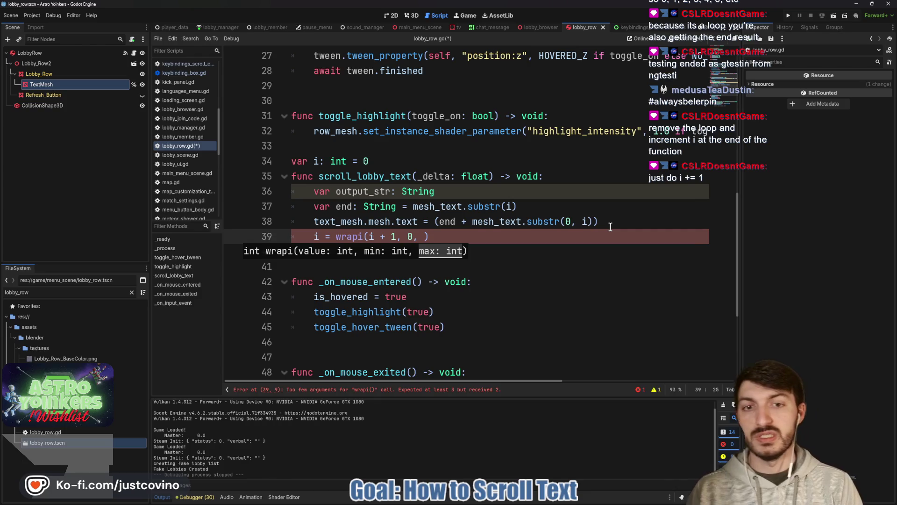
pyautogui.write('MA')
pyautogui.press('Return')
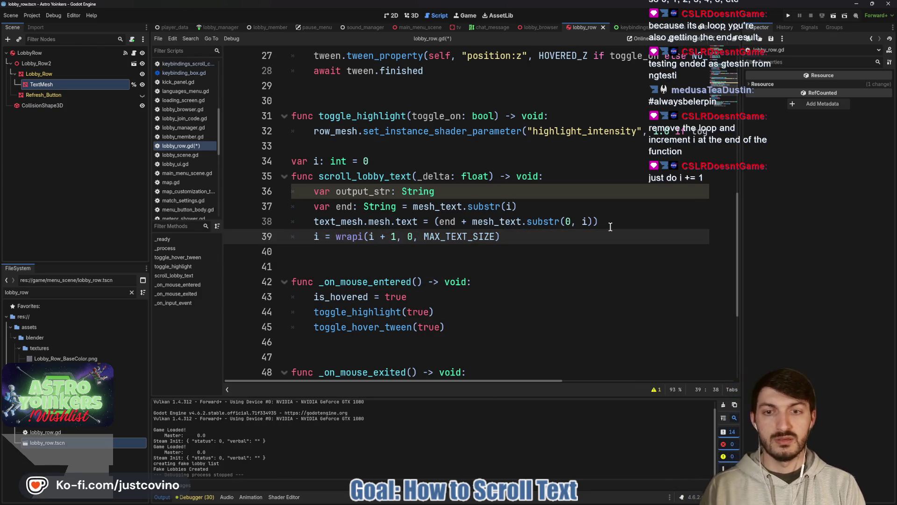
pyautogui.press('BackSpace')
pyautogui.press('BackSpace')
pyautogui.press('BackSpace')
pyautogui.write('mesh_text.len')
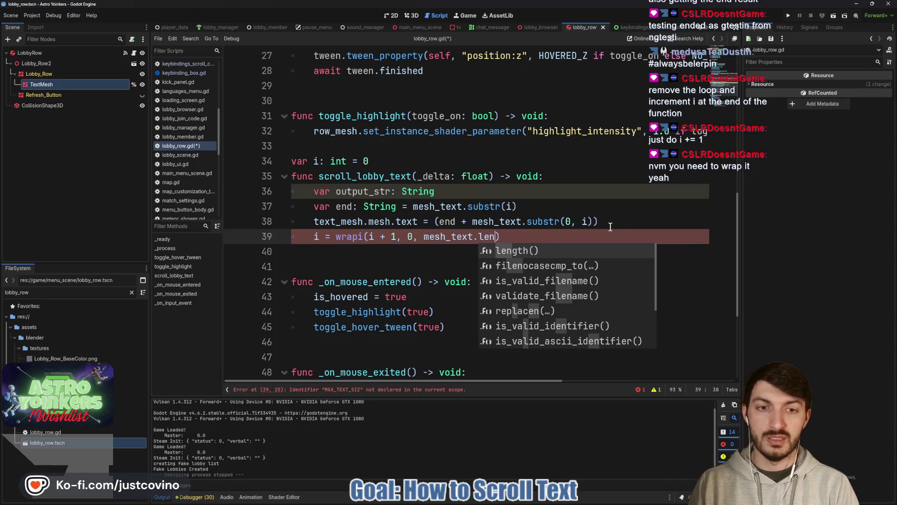
pyautogui.press('Return')
pyautogui.hotkey('ctrl', 's')
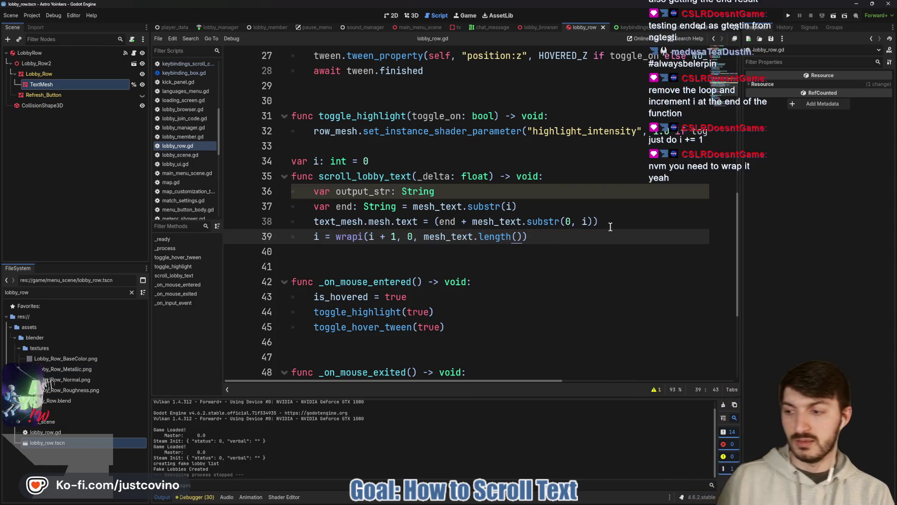
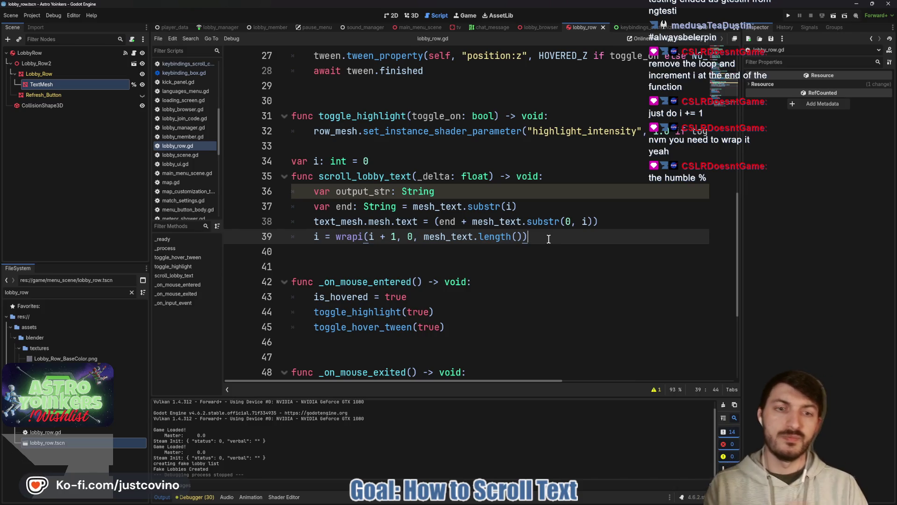
# - Close the scroll_lobby_text call's parenthesis and add a blank line before toggle_hover_tween
pyautogui.press('Return')
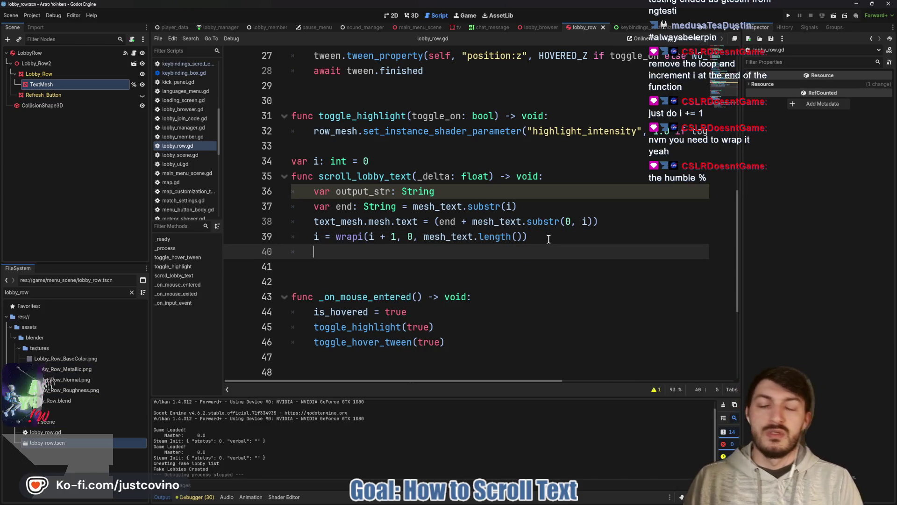
pyautogui.write('await get_')
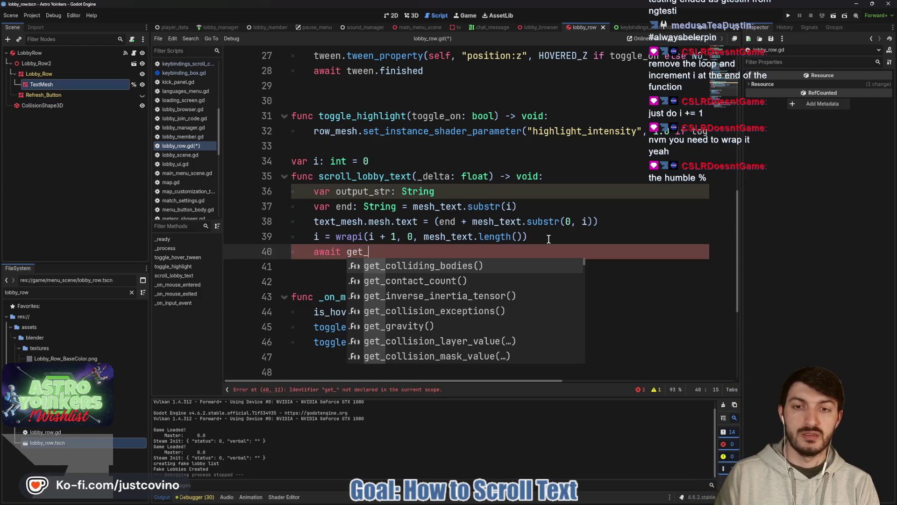
pyautogui.press('BackSpace')
pyautogui.press('BackSpace')
pyautogui.press('BackSpace')
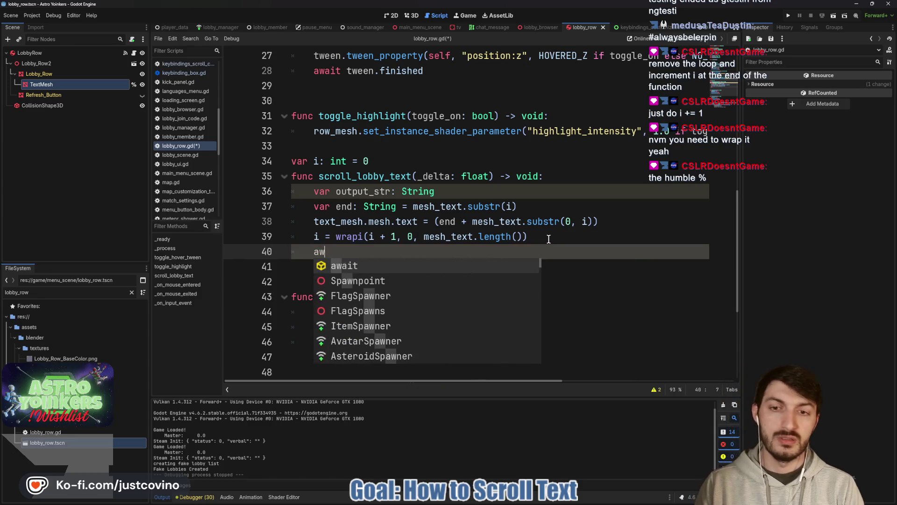
pyautogui.scroll(5, 519, 241)
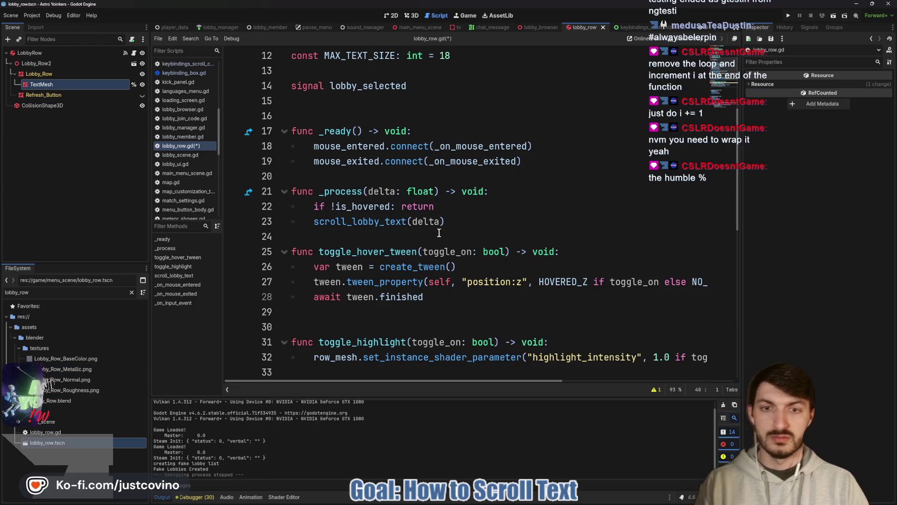
pyautogui.click(457, 221)
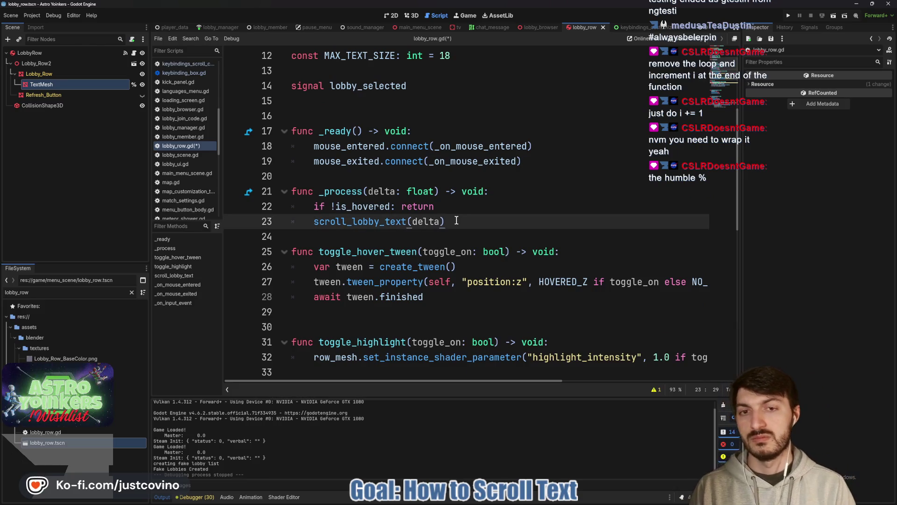
pyautogui.write(')')
pyautogui.click(382, 237)
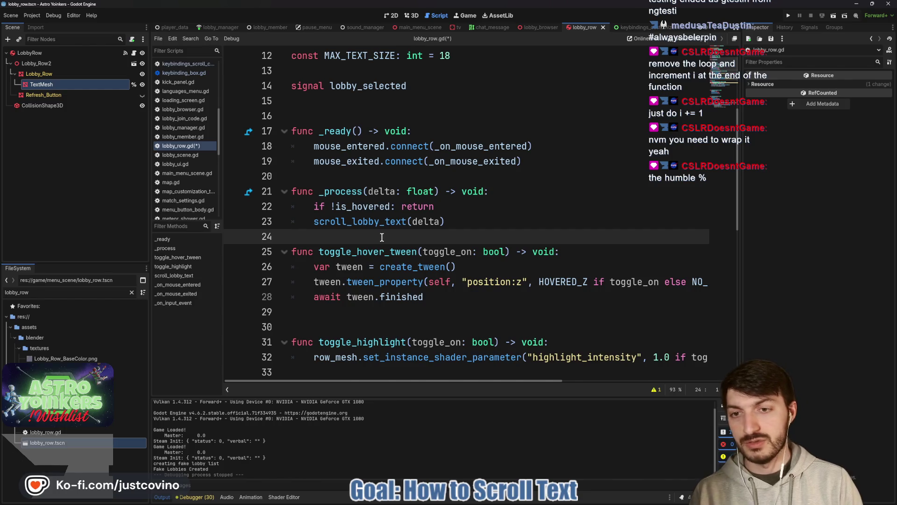
pyautogui.press('Return')
pyautogui.press('Return')
# - Prefix the scroll_lobby_text(delta) call in _process with await
pyautogui.click(468, 207)
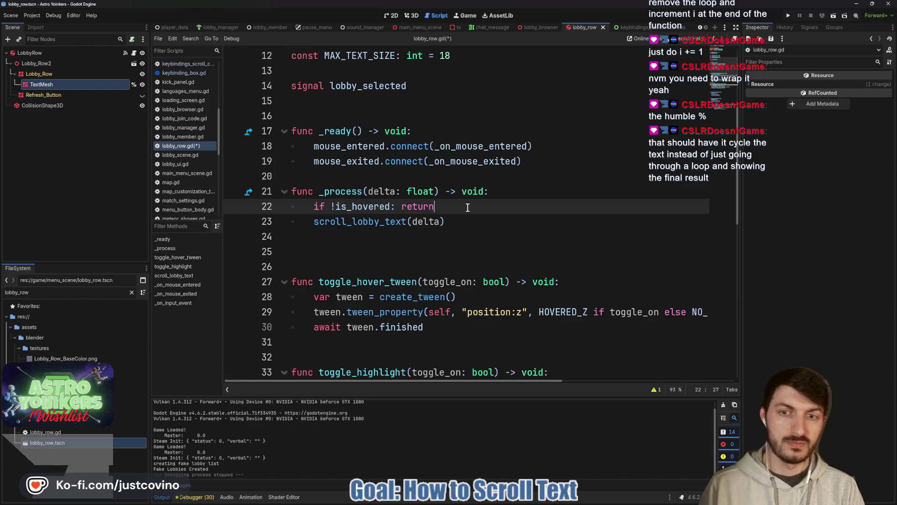
pyautogui.click(314, 222)
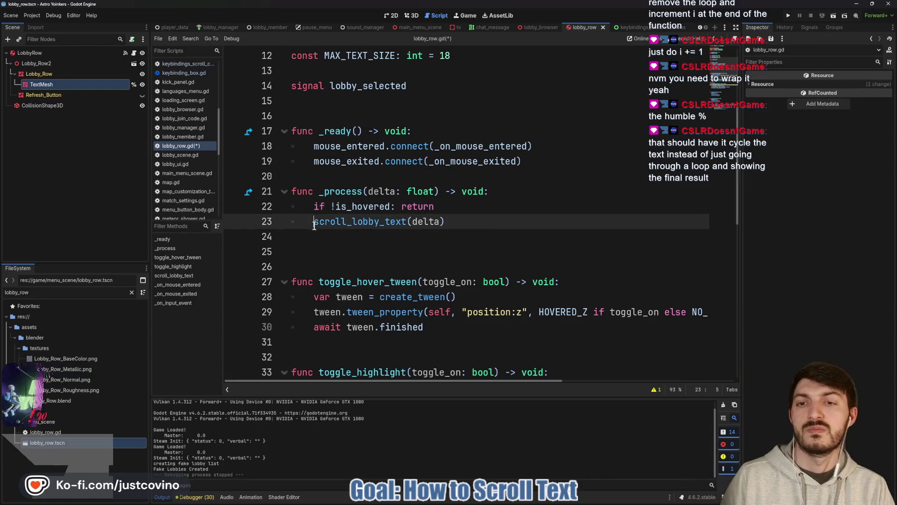
pyautogui.write('awa')
pyautogui.press('Return')
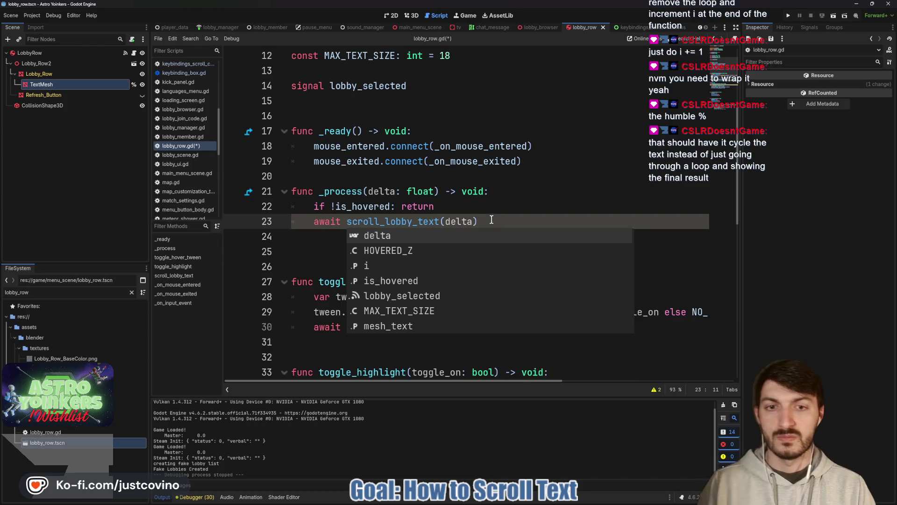
# - Add 'await get_tree().create_timer(1.0).timeout' after the wrapi line, save, and run the project
pyautogui.scroll(-10, 486, 220)
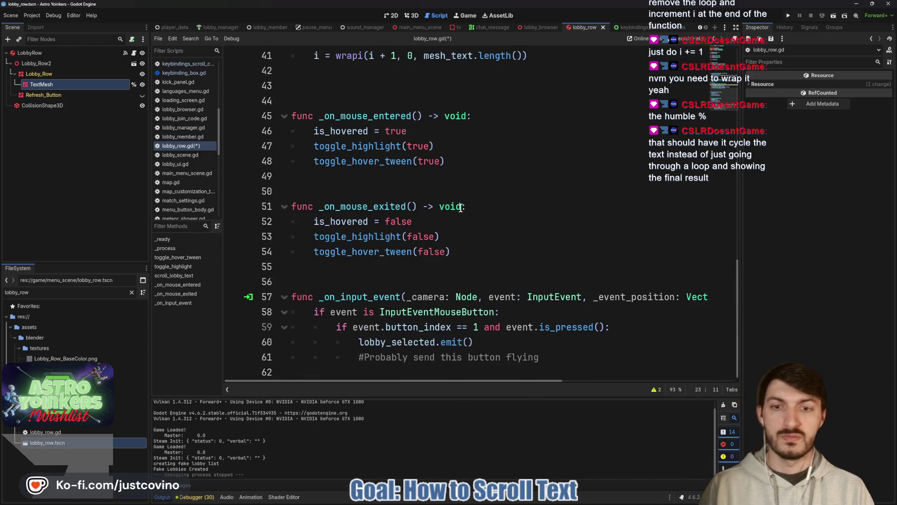
pyautogui.scroll(4, 461, 207)
pyautogui.click(390, 250)
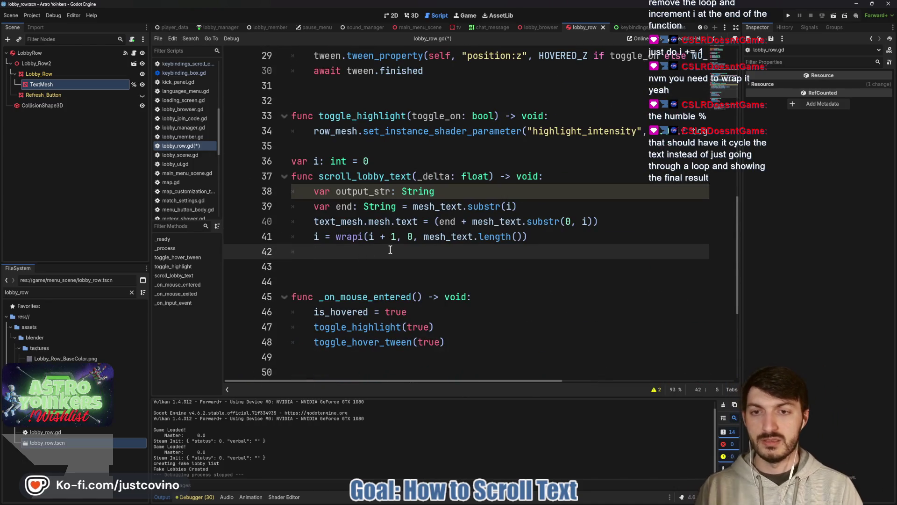
pyautogui.write('await get_tr')
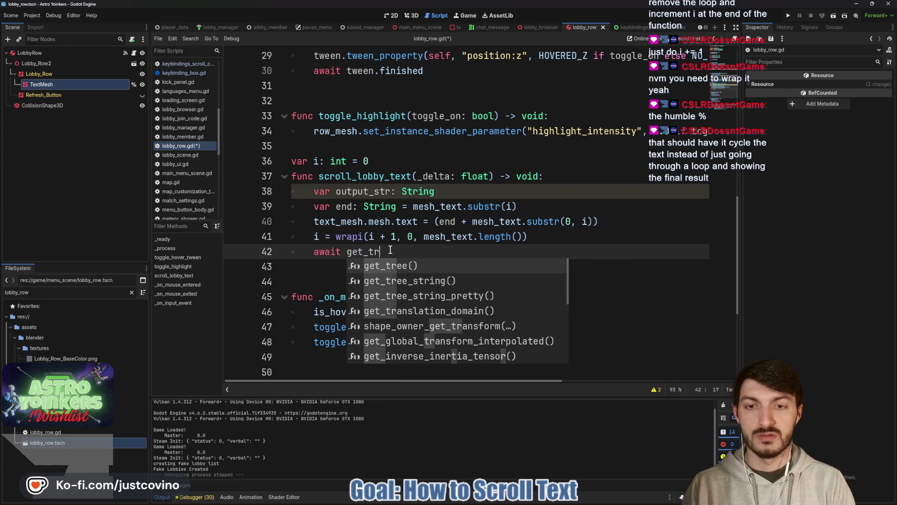
pyautogui.press('Return')
pyautogui.write('.cre')
pyautogui.press('Return')
pyautogui.write('1.0')
pyautogui.write('.ti')
pyautogui.press('Return')
pyautogui.hotkey('ctrl', 's')
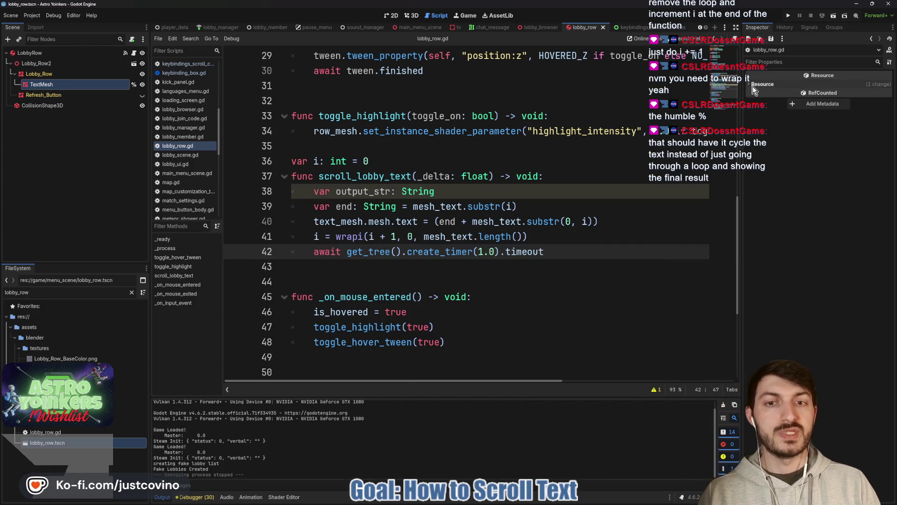
pyautogui.click(789, 16)
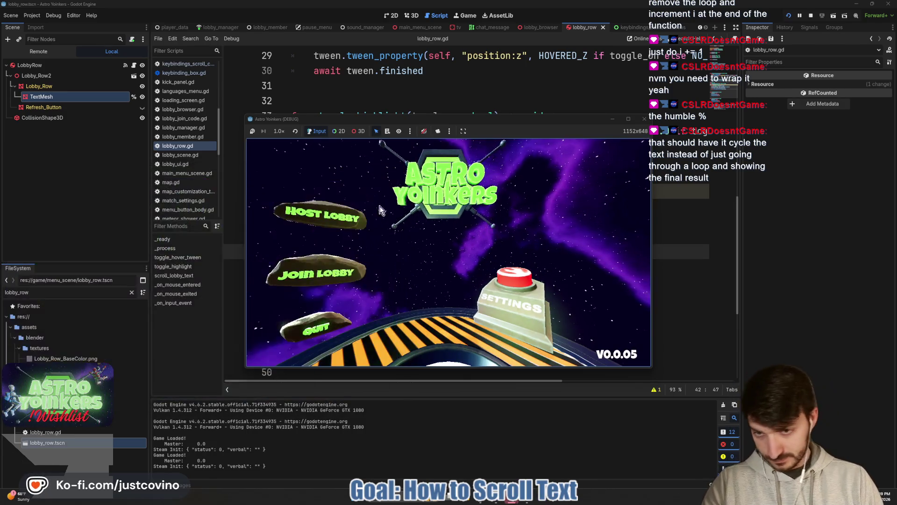
pyautogui.click(396, 170)
pyautogui.click(332, 266)
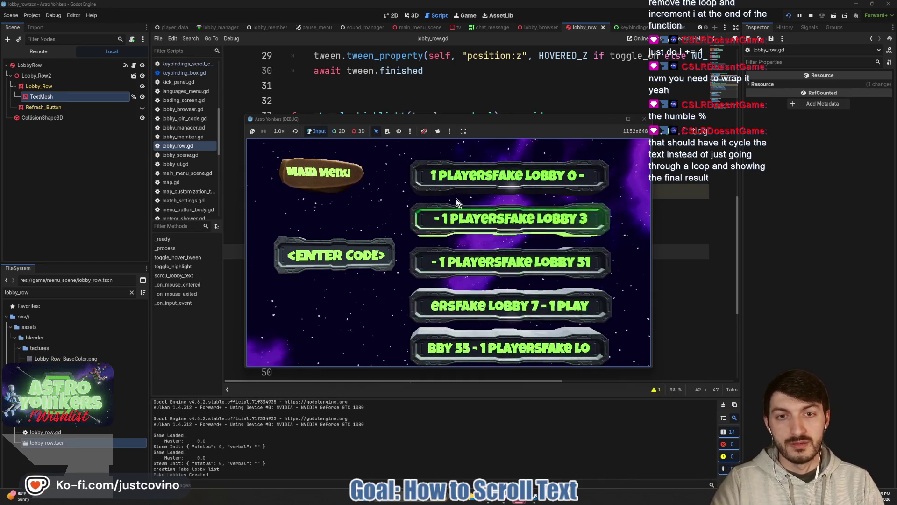
pyautogui.click(811, 15)
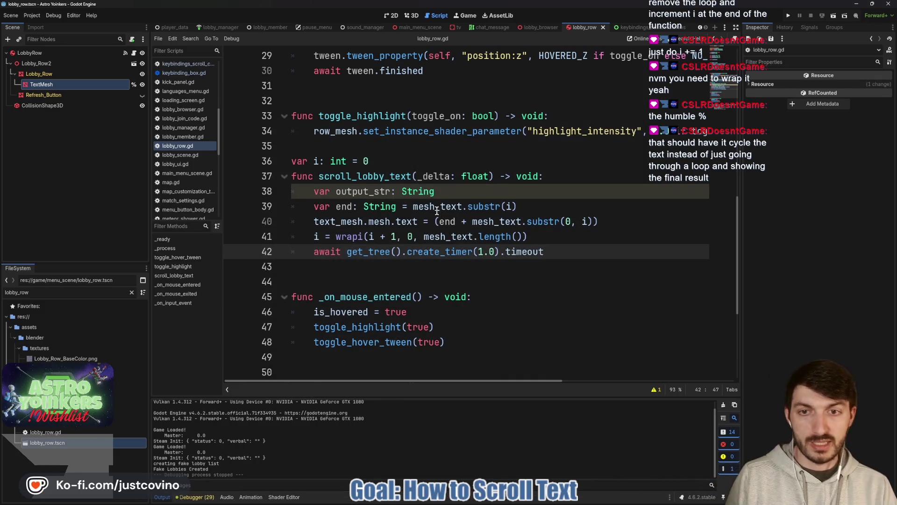
# - Delete the output_str declaration and the one-second await line, then type lerp before '(end' on line 39
pyautogui.moveTo(446, 191); pyautogui.dragTo(290, 201)
pyautogui.press('BackSpace')
pyautogui.press('BackSpace')
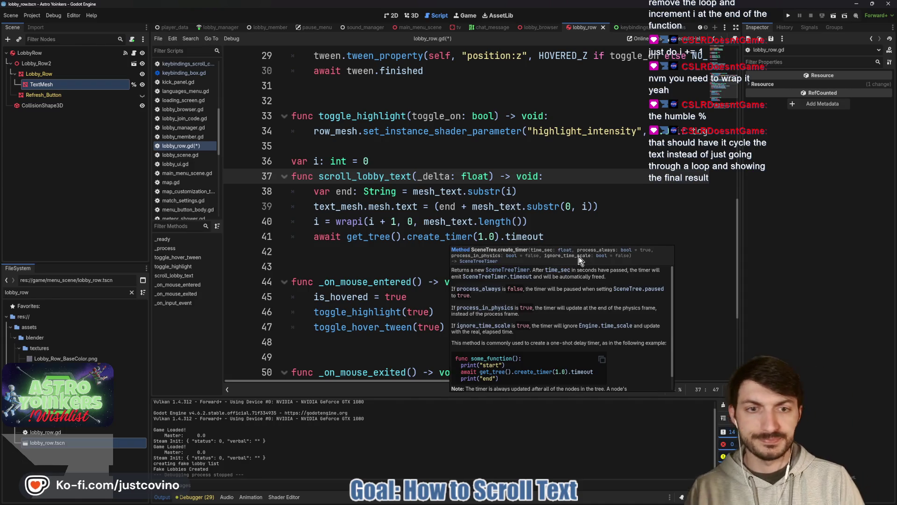
pyautogui.click(568, 237)
pyautogui.moveTo(568, 236); pyautogui.dragTo(305, 241)
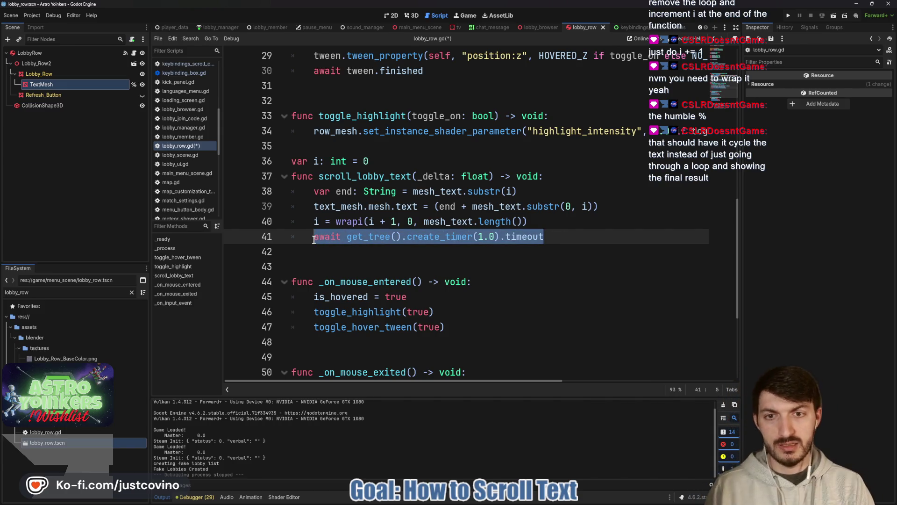
pyautogui.press('BackSpace')
pyautogui.press('BackSpace')
pyautogui.press('BackSpace')
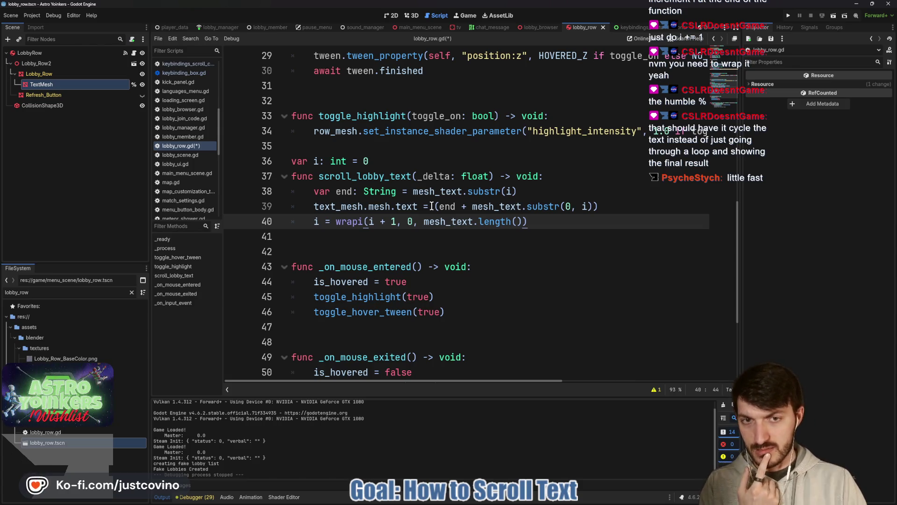
pyautogui.click(432, 206)
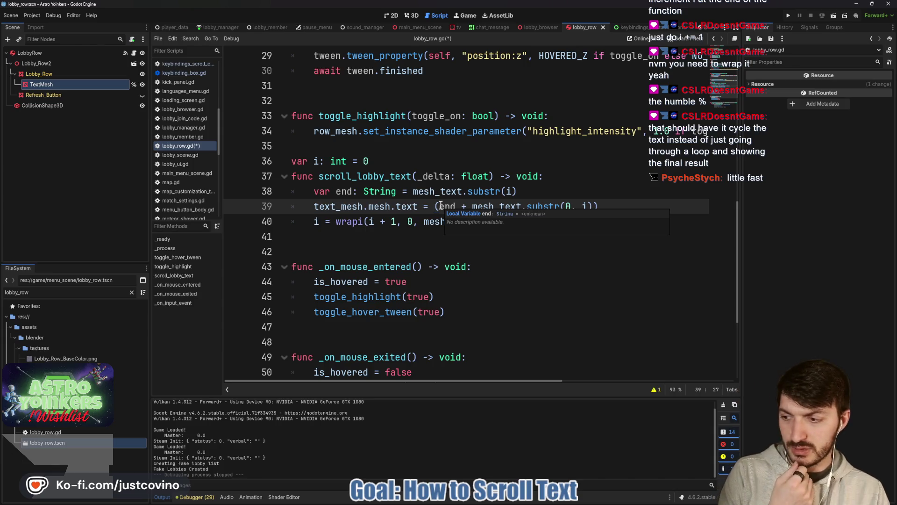
pyautogui.write('lerp')
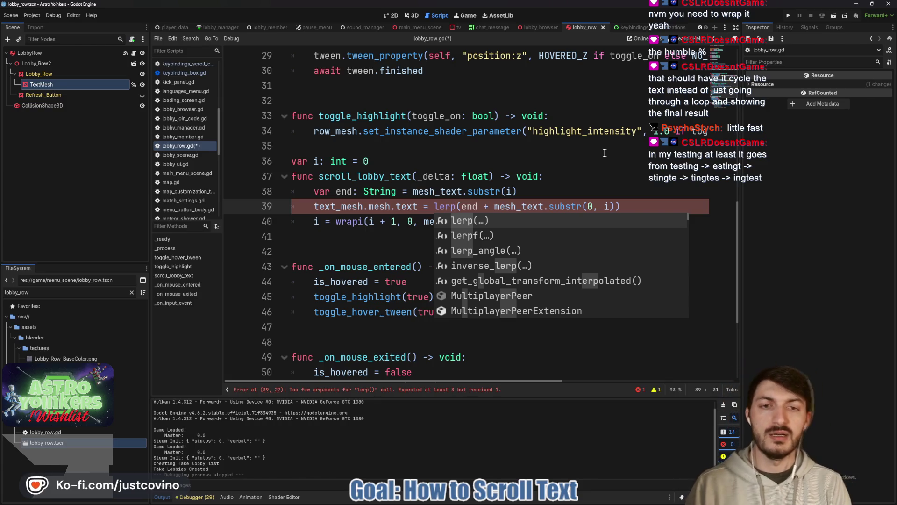
# - Give line 39's lerp text_mesh.mesh.text as start and 2.0 * _delta as weight, save, and run
pyautogui.press('Right')
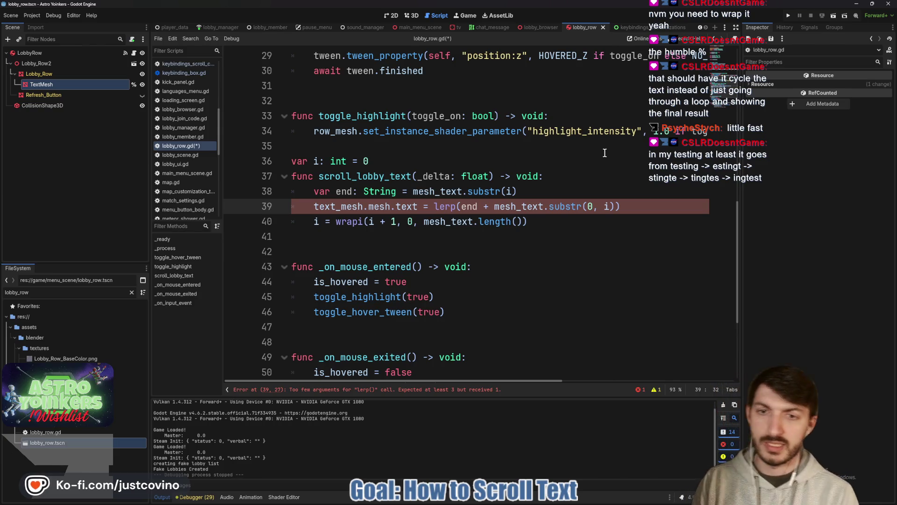
pyautogui.write('text')
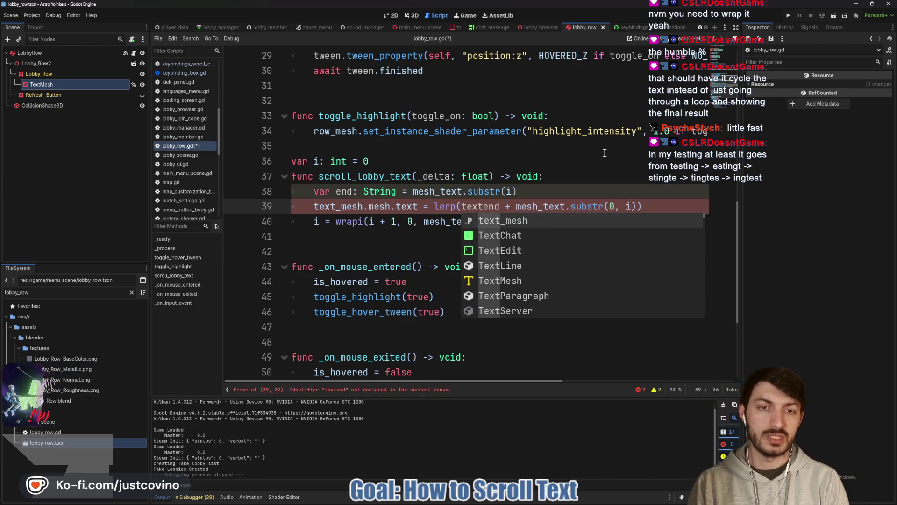
pyautogui.write('_mesh.mesh')
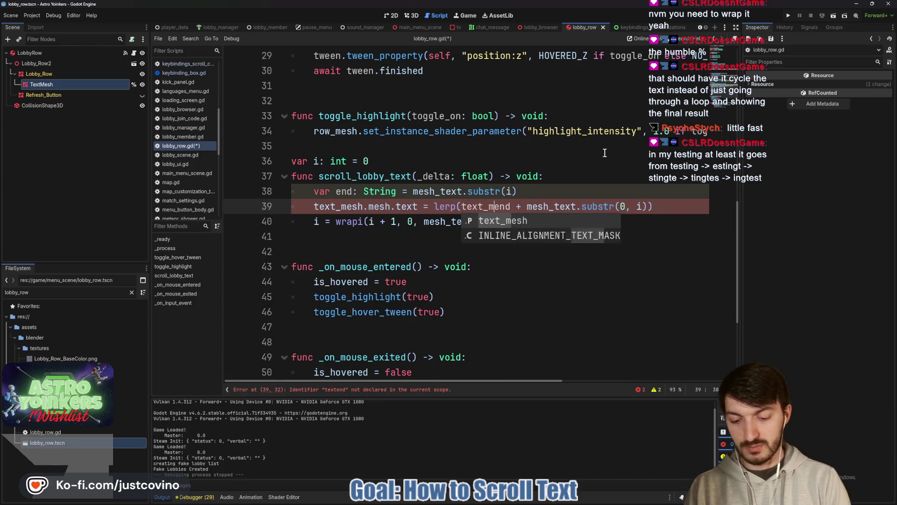
pyautogui.write('.text')
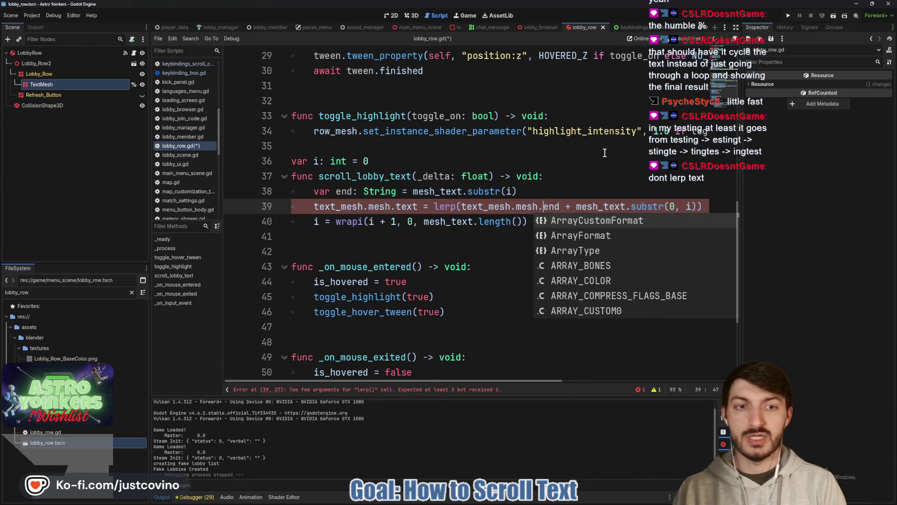
pyautogui.write(',')
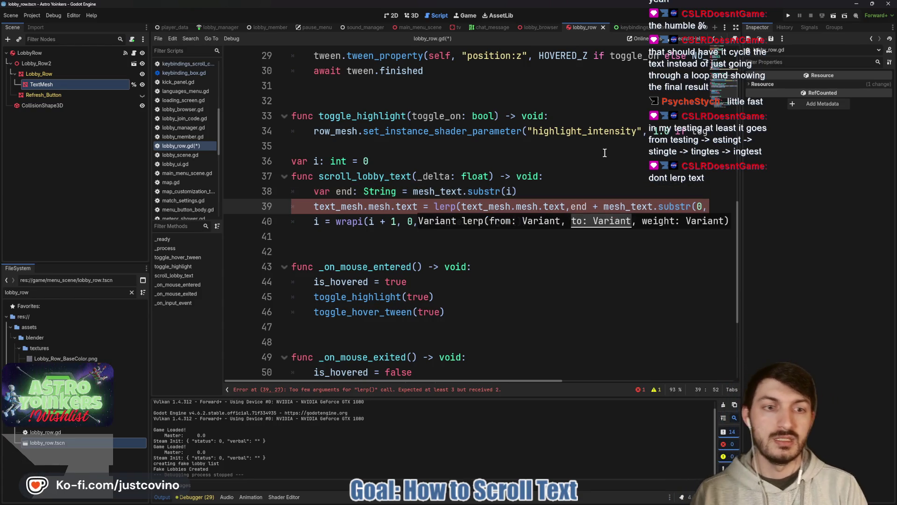
pyautogui.hscroll(2, 636, 200)
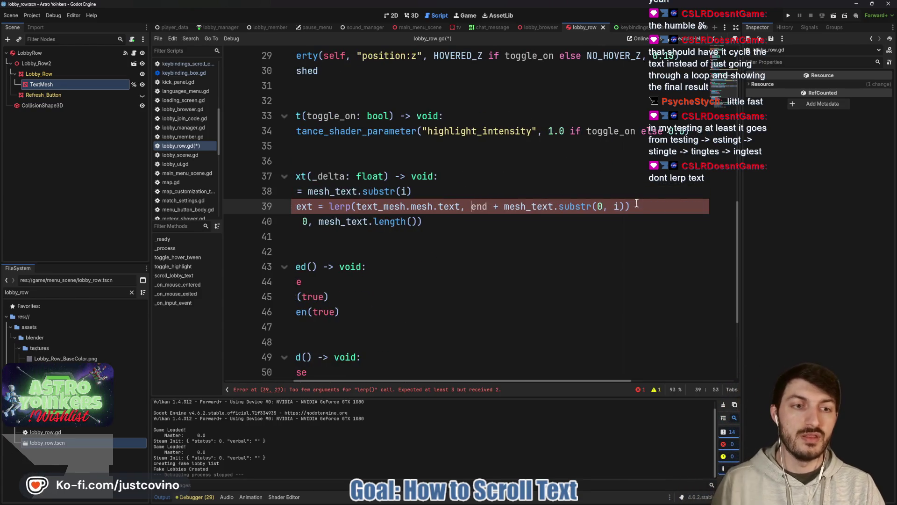
pyautogui.write(', 2.0 ')
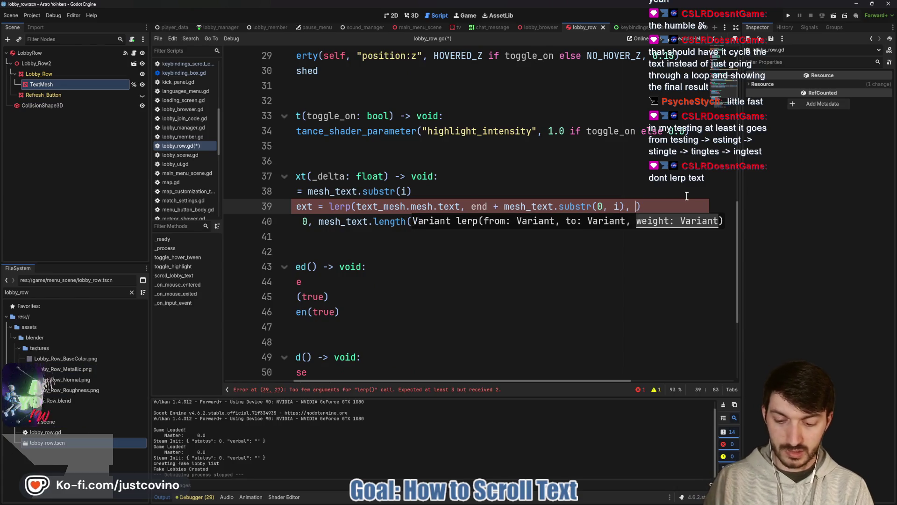
pyautogui.write('* _delta')
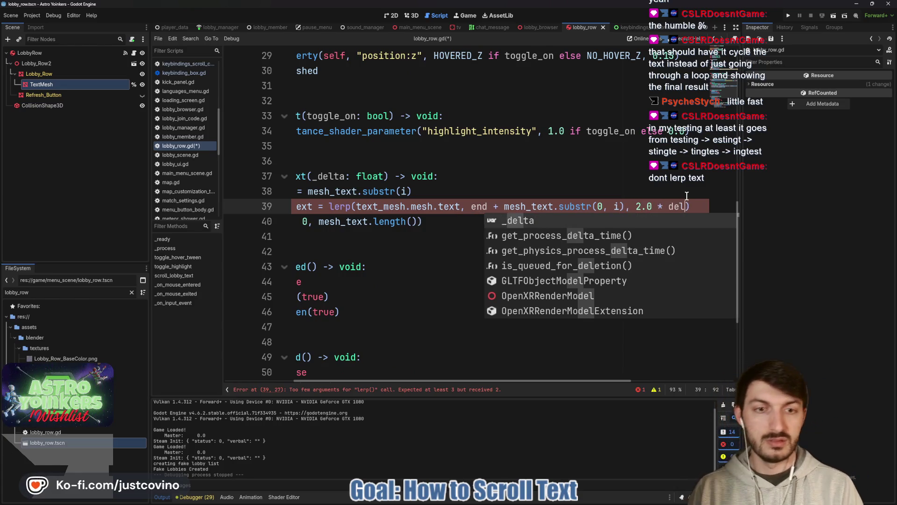
pyautogui.hotkey('ctrl', 's')
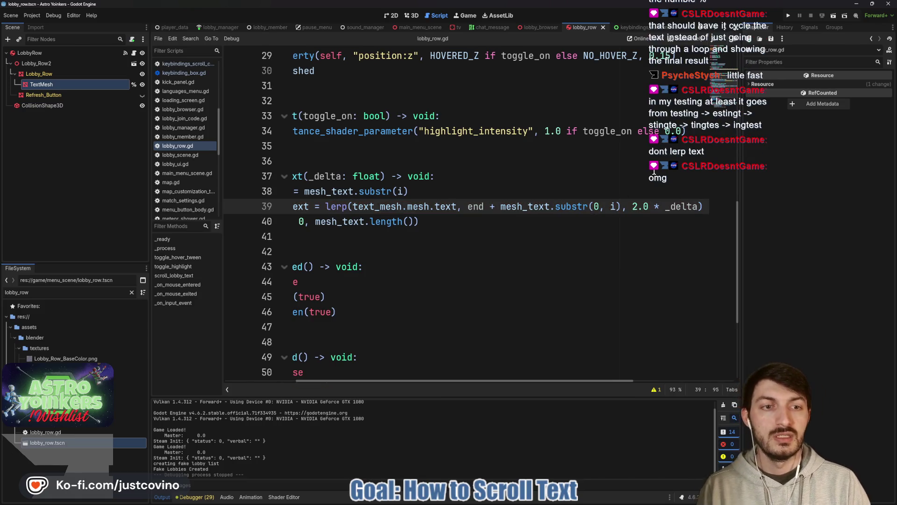
pyautogui.press('F5')
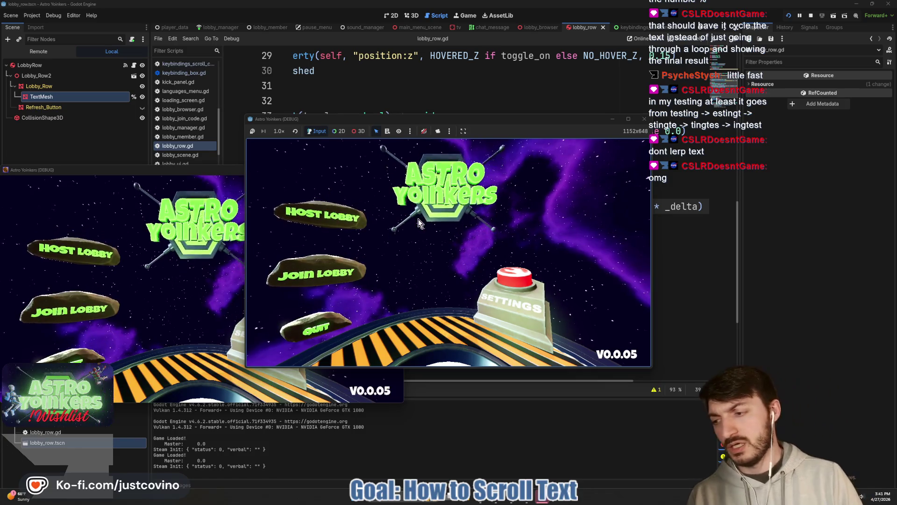
# - Choose Join Lobby in the running game; it halts on line 39's lerp() String argument error
pyautogui.click(324, 266)
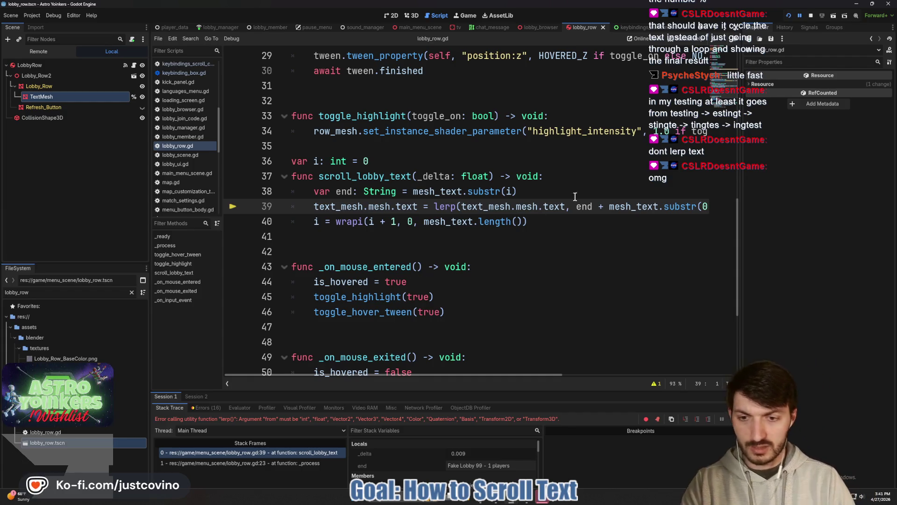
# - Stop the game and remove the lerp function name from line 39
pyautogui.click(812, 17)
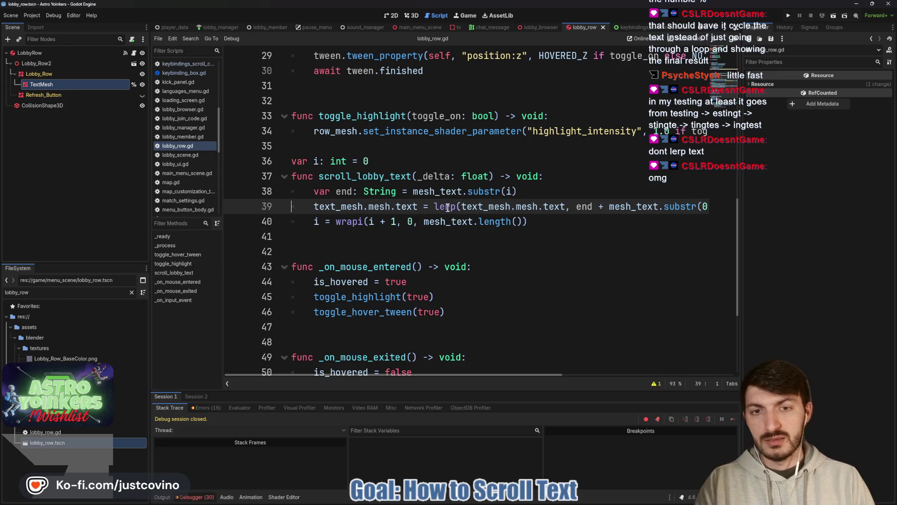
pyautogui.doubleClick(451, 207)
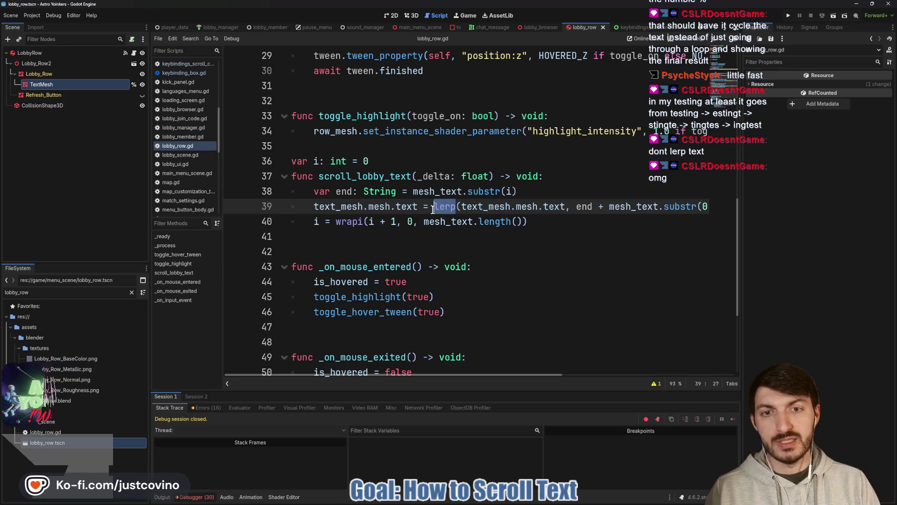
pyautogui.write('lerp')
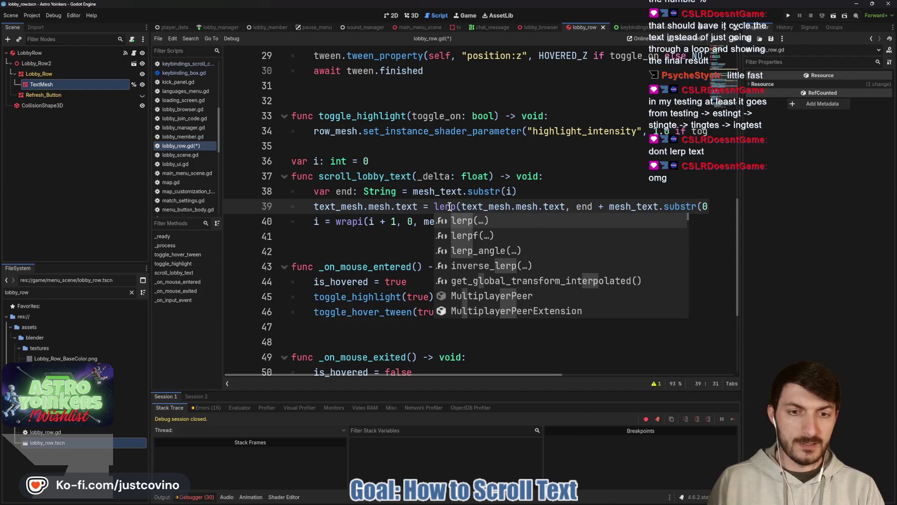
pyautogui.press('Down')
pyautogui.press('Down')
pyautogui.press('Down')
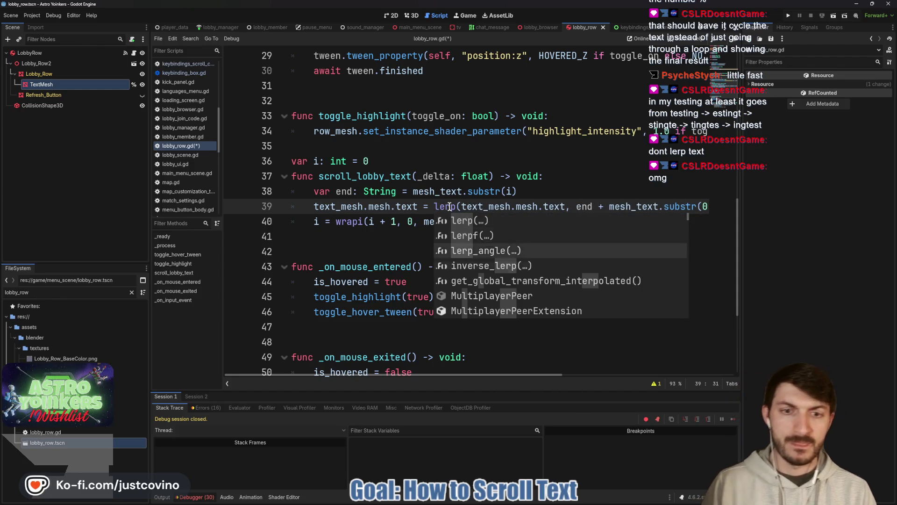
pyautogui.press('Down')
pyautogui.press('Down')
pyautogui.press('Down')
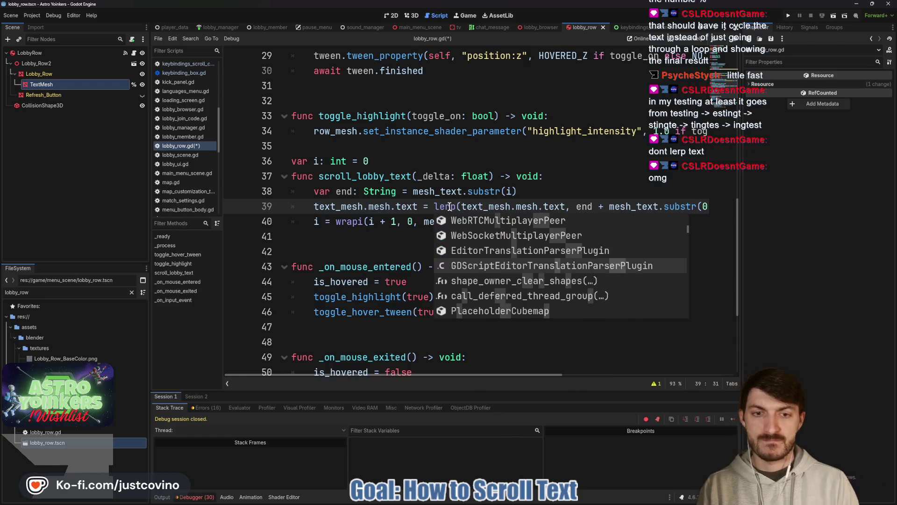
pyautogui.press('Down')
pyautogui.press('Down')
pyautogui.press('Down')
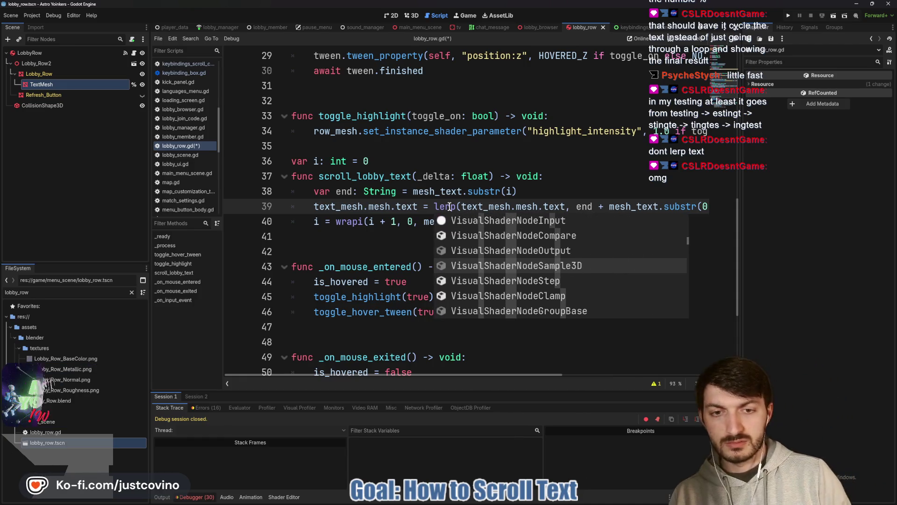
pyautogui.press('Down')
pyautogui.press('Down')
pyautogui.press('Down')
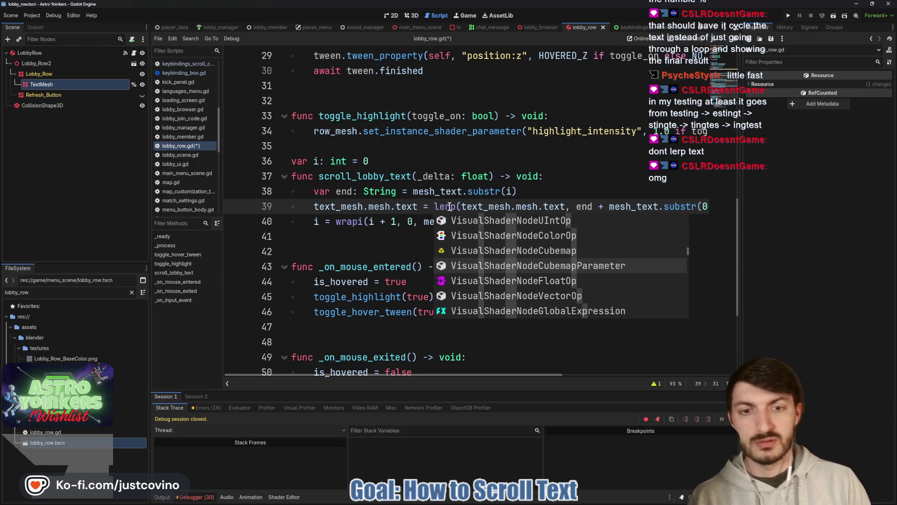
pyautogui.press('BackSpace')
pyautogui.press('BackSpace')
pyautogui.press('BackSpace')
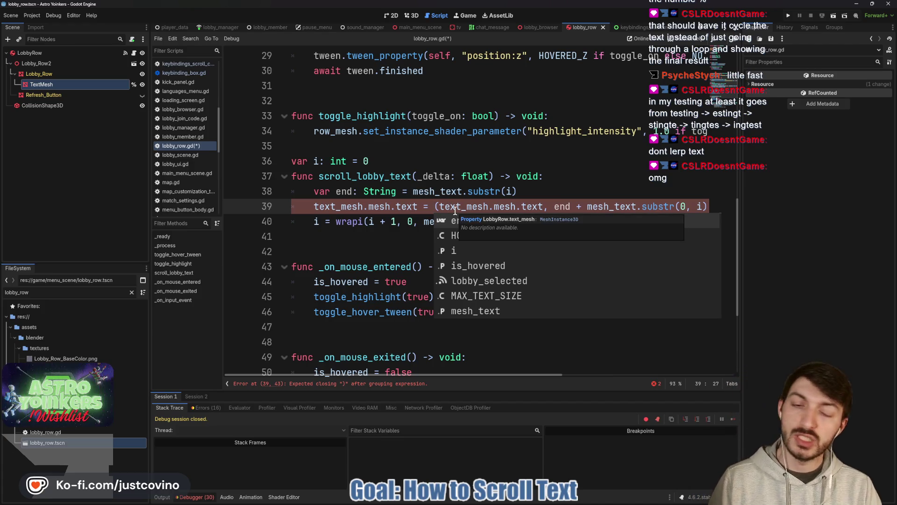
# - Delete the text_mesh.mesh.text and 2.0 * _delta arguments, leaving end + mesh_text.substr(0, i)
pyautogui.hscroll(3, 579, 208)
pyautogui.moveTo(605, 207); pyautogui.dragTo(687, 208)
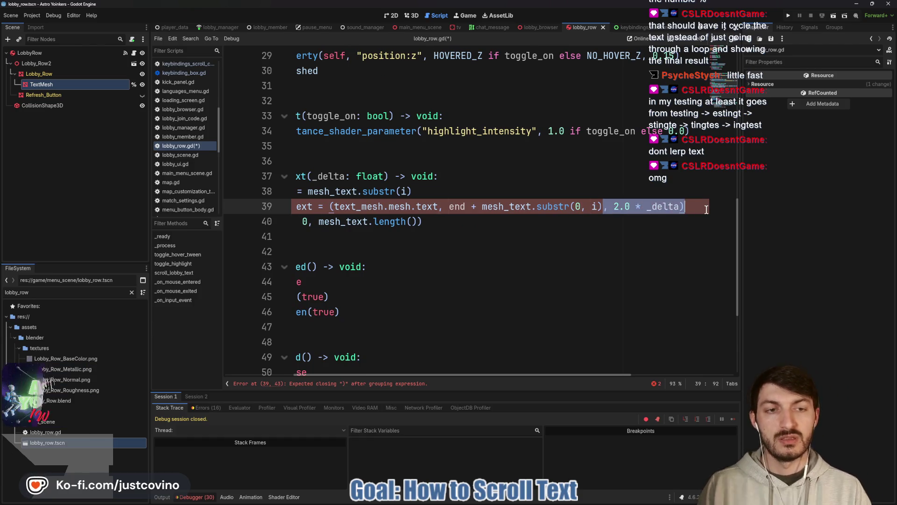
pyautogui.press('BackSpace')
pyautogui.hscroll(-3, 664, 208)
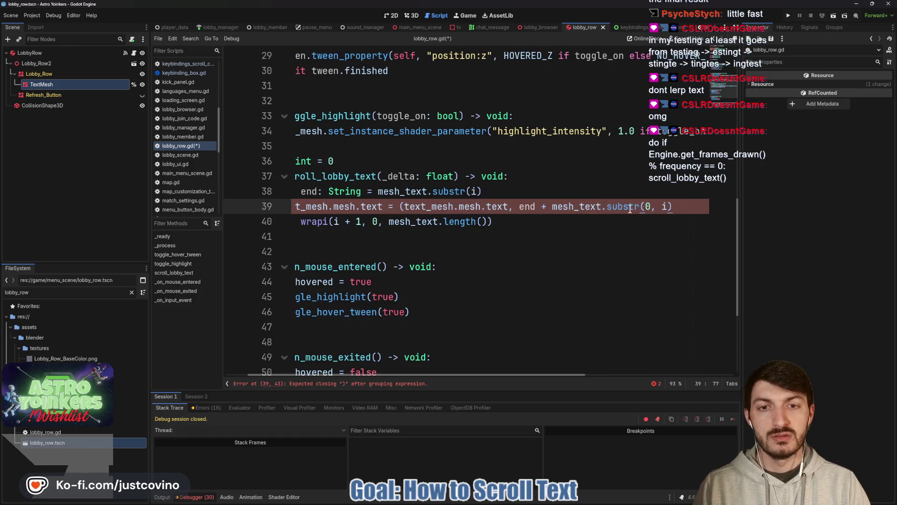
pyautogui.moveTo(513, 206); pyautogui.dragTo(399, 206)
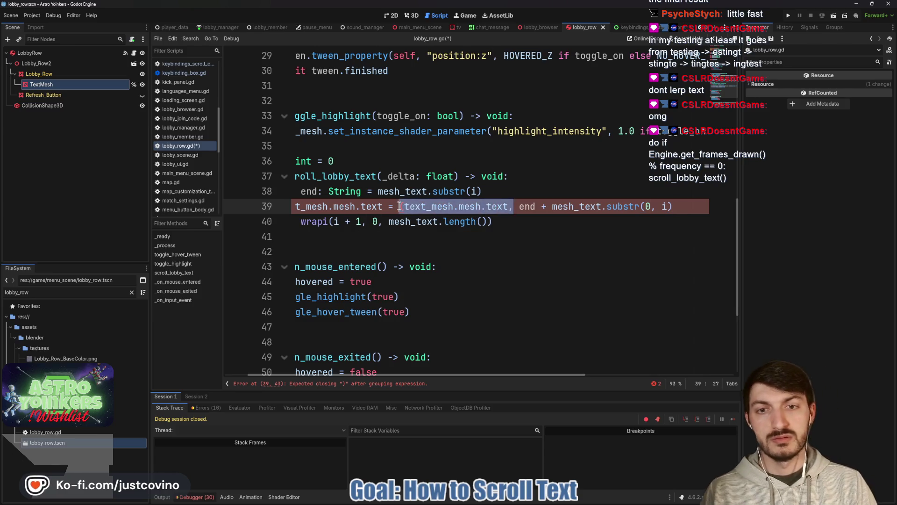
pyautogui.press('BackSpace')
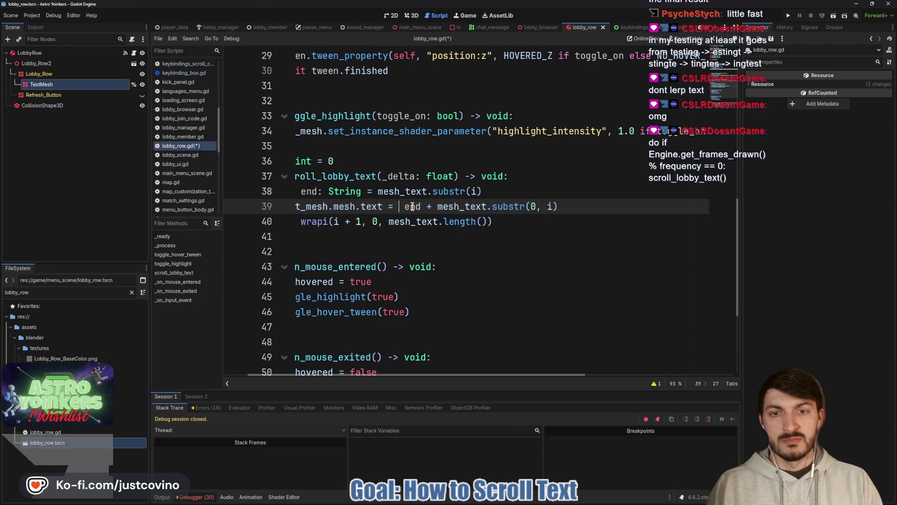
pyautogui.press('BackSpace')
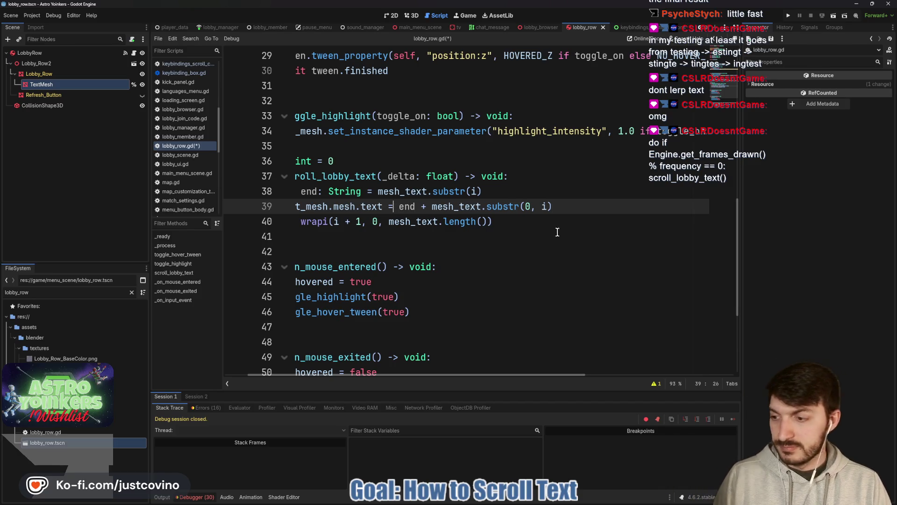
pyautogui.click(548, 233)
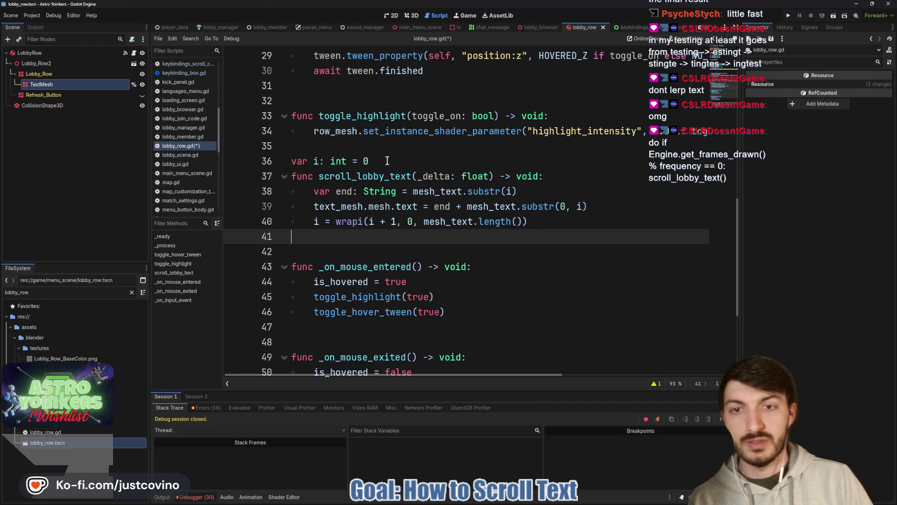
# - Move the 'var i: int = 0' declaration from line 36 to just below line 8
pyautogui.moveTo(385, 165); pyautogui.dragTo(291, 161)
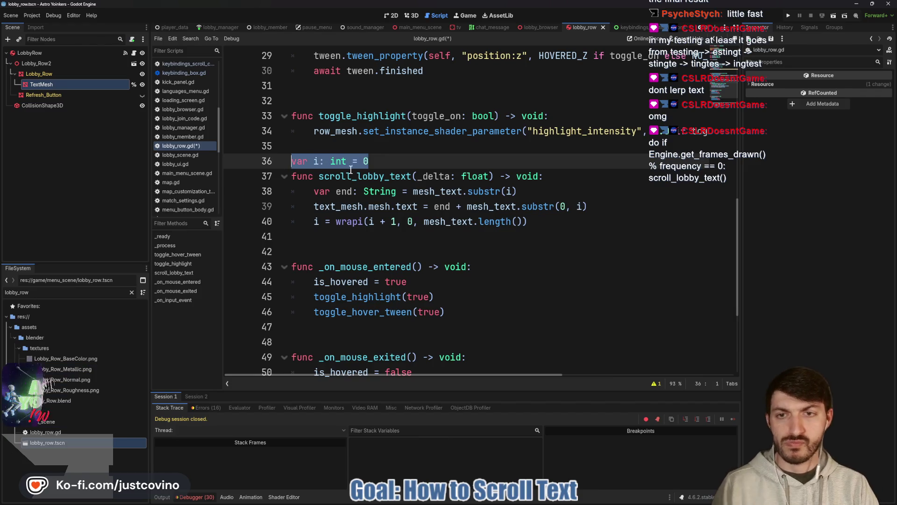
pyautogui.hotkey('ctrl', 'x')
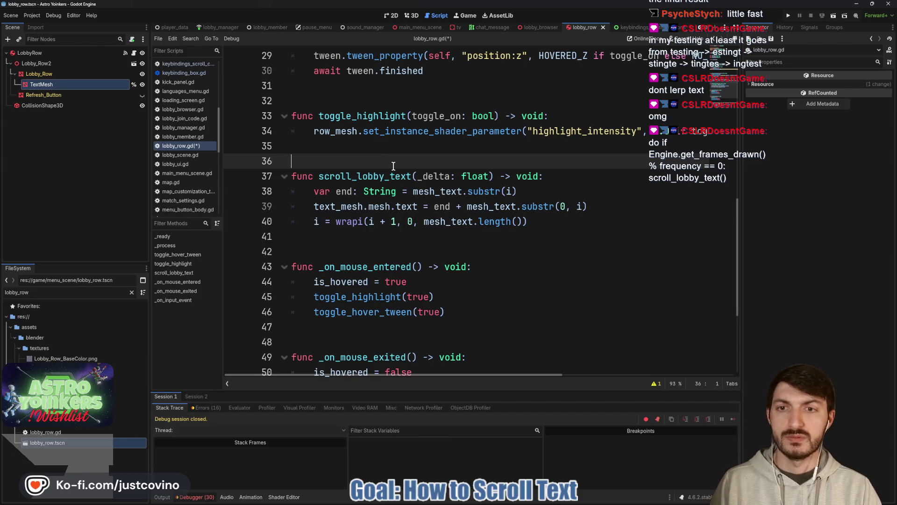
pyautogui.scroll(8, 397, 232)
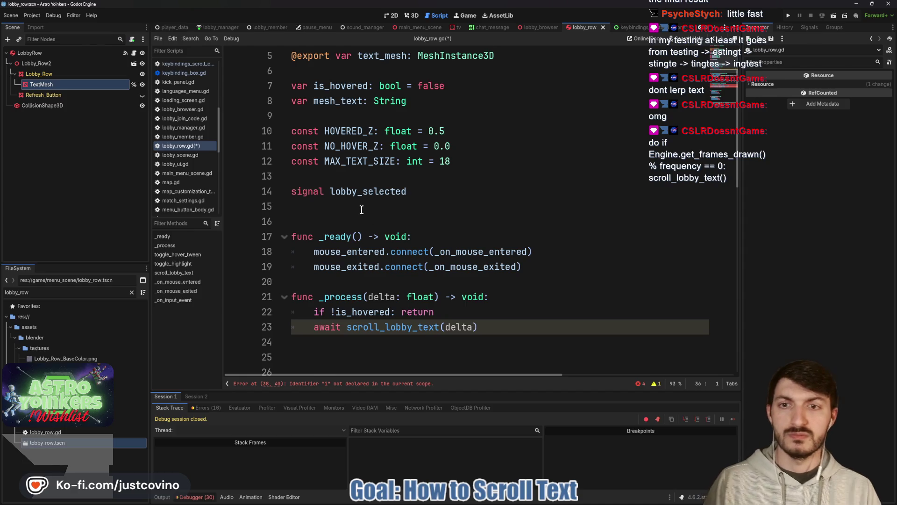
pyautogui.click(436, 100)
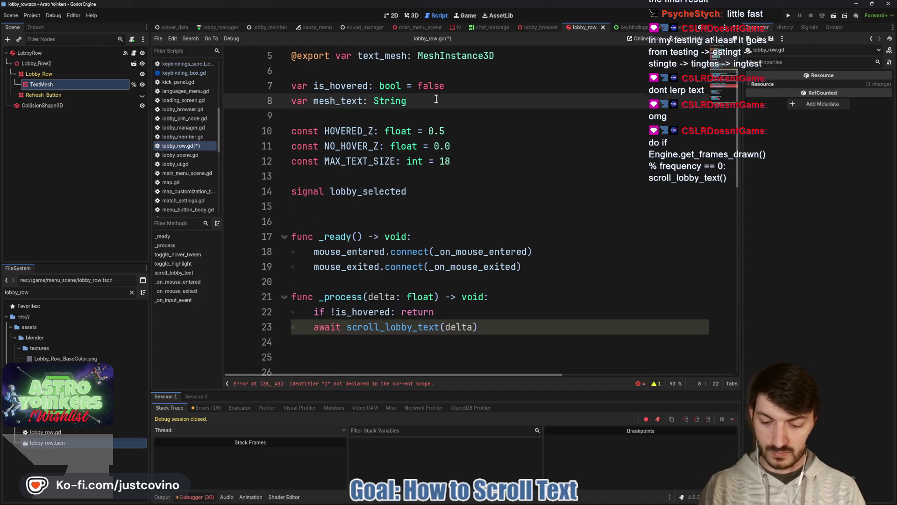
pyautogui.press('Return')
pyautogui.hotkey('ctrl', 'v')
# - Remove await from the scroll_lobby_text(delta) call and add a blank line after the hover check
pyautogui.scroll(-3, 467, 209)
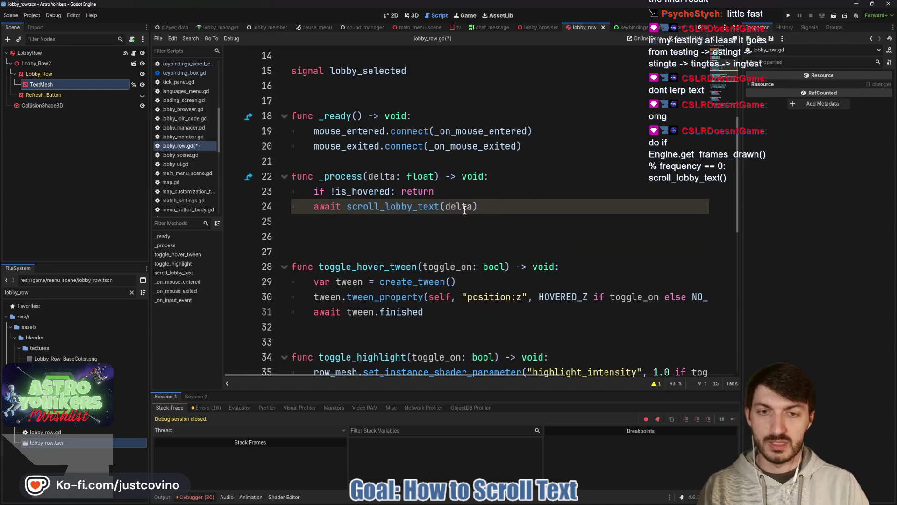
pyautogui.click(344, 206)
pyautogui.press('BackSpace')
pyautogui.press('BackSpace')
pyautogui.press('BackSpace')
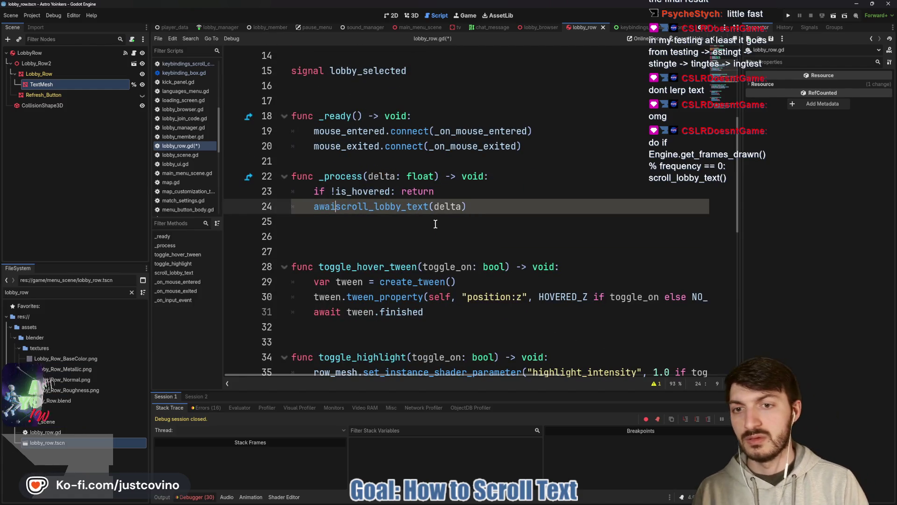
pyautogui.press('BackSpace')
pyautogui.click(448, 193)
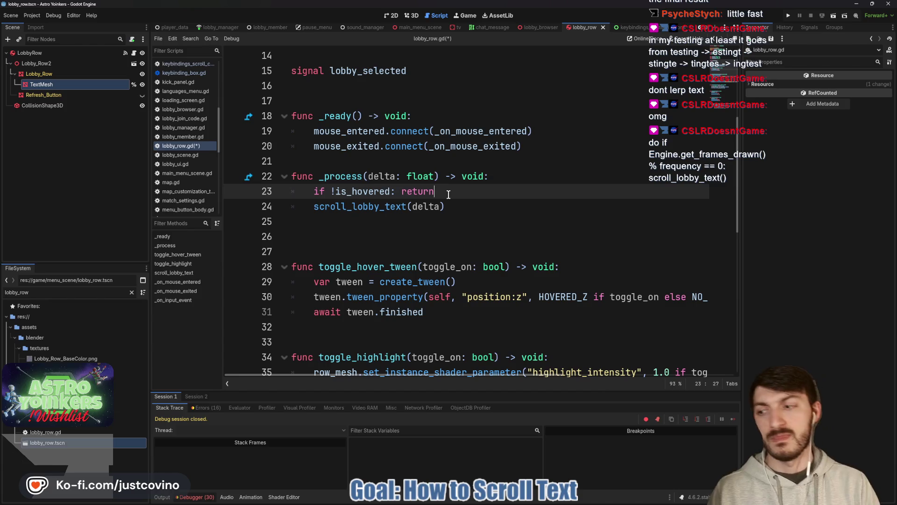
pyautogui.press('Return')
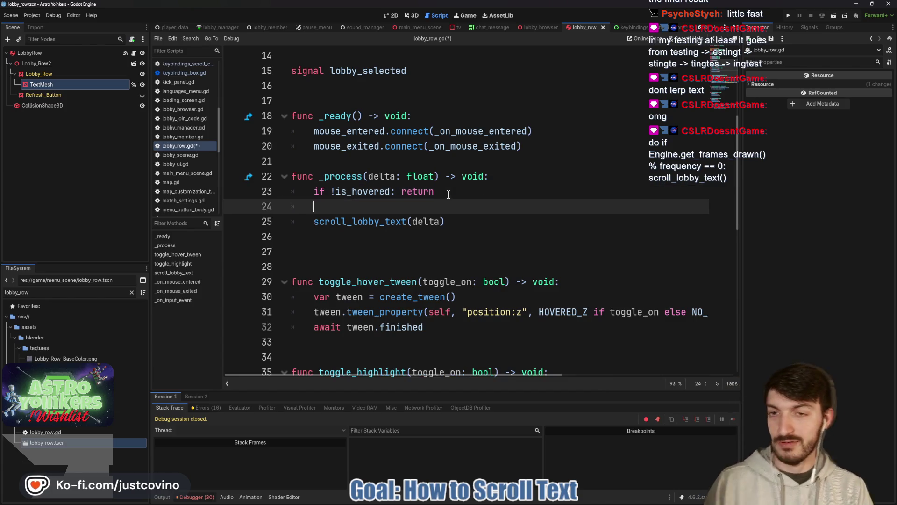
# - Wrap the scroll_lobby_text call in an if Engine.get_frames_drawn() modulo check equal to 0
pyautogui.write('Engine.get_')
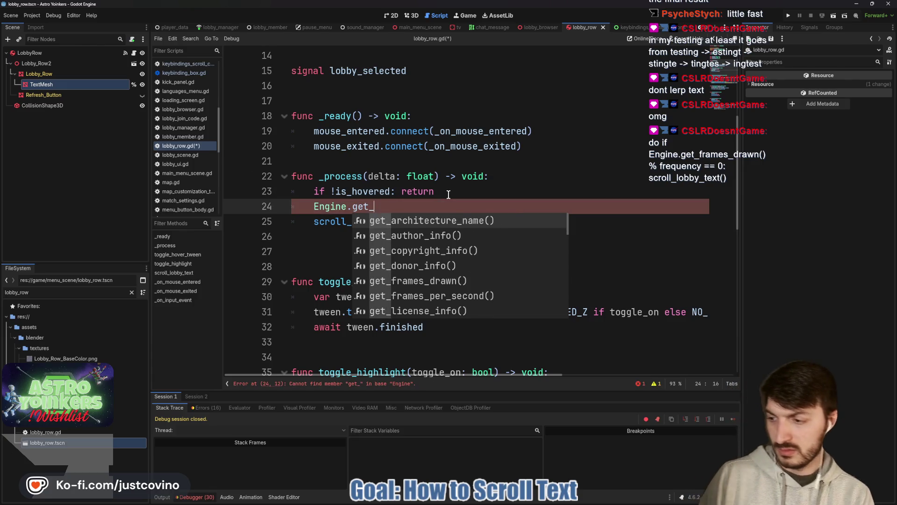
pyautogui.write('frames')
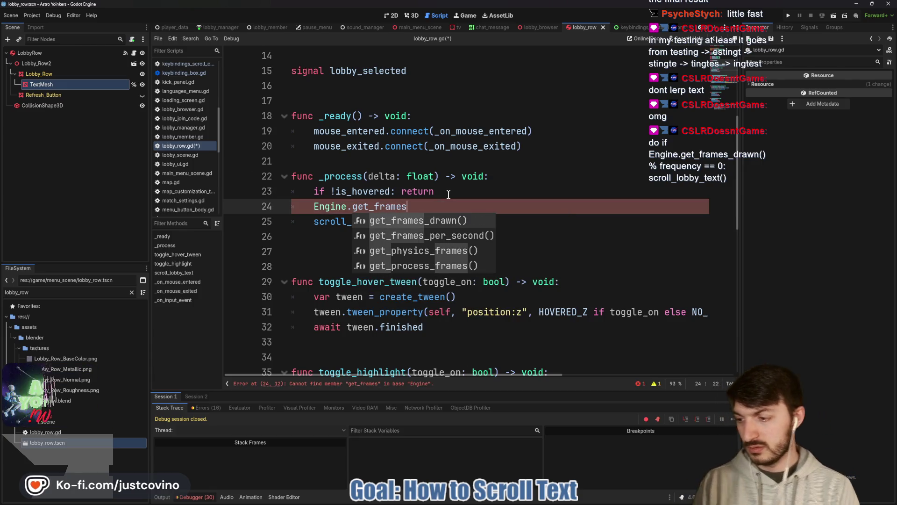
pyautogui.press('Return')
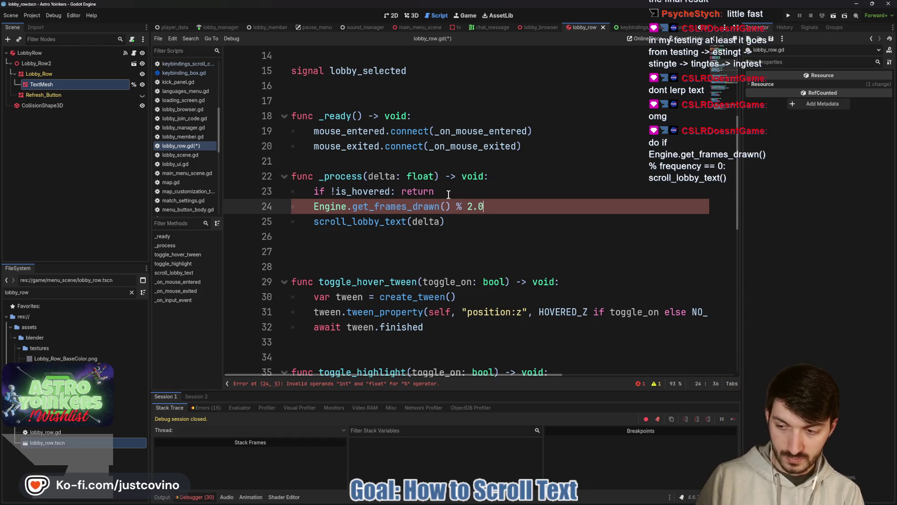
pyautogui.write(' == 0:')
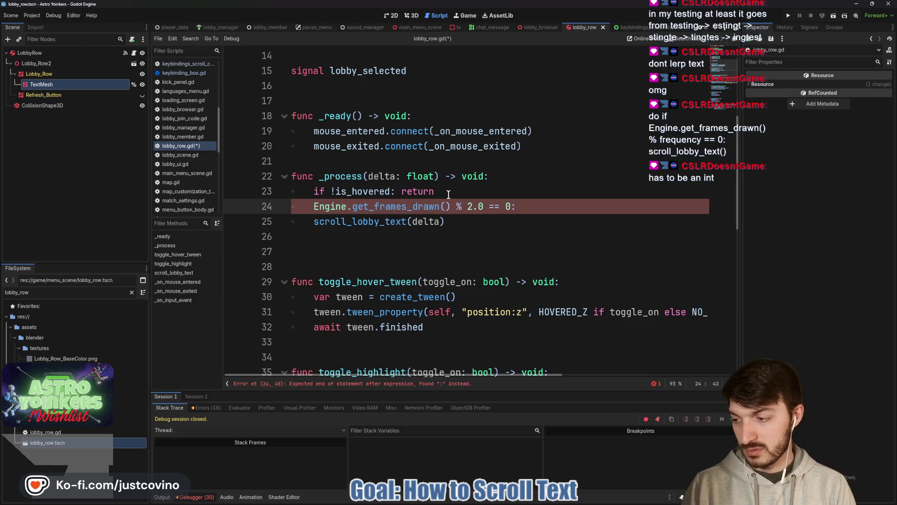
pyautogui.click(309, 201)
pyautogui.write('if')
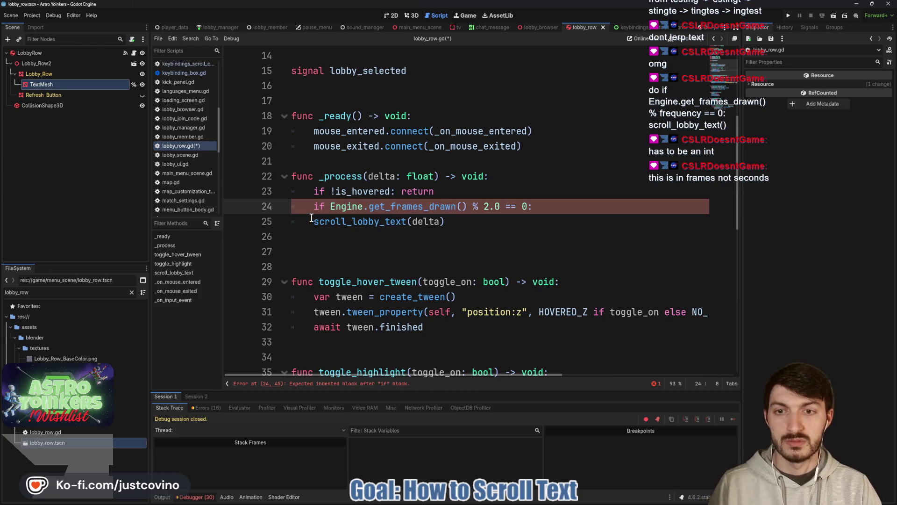
pyautogui.click(310, 222)
pyautogui.press('Tab')
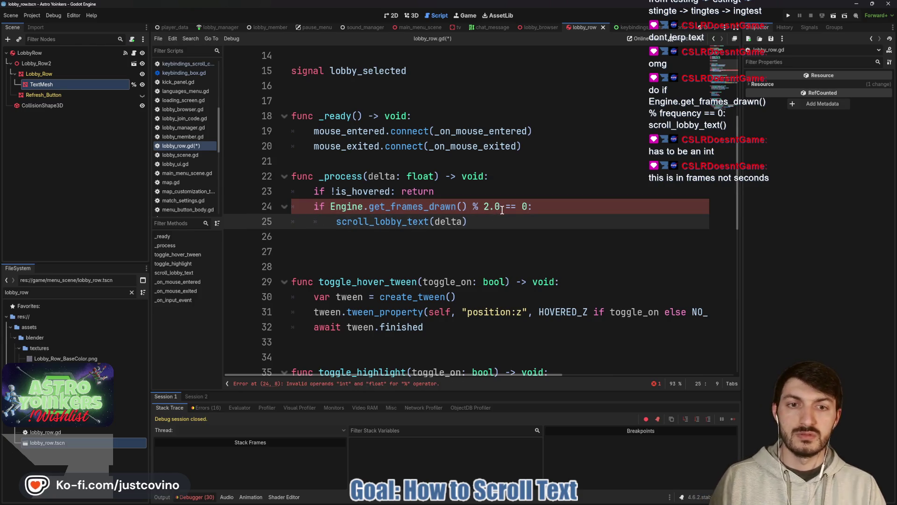
# - Change the frame check's modulo value from 2.0 to 2, then to 60, saving after each edit
pyautogui.click(500, 207)
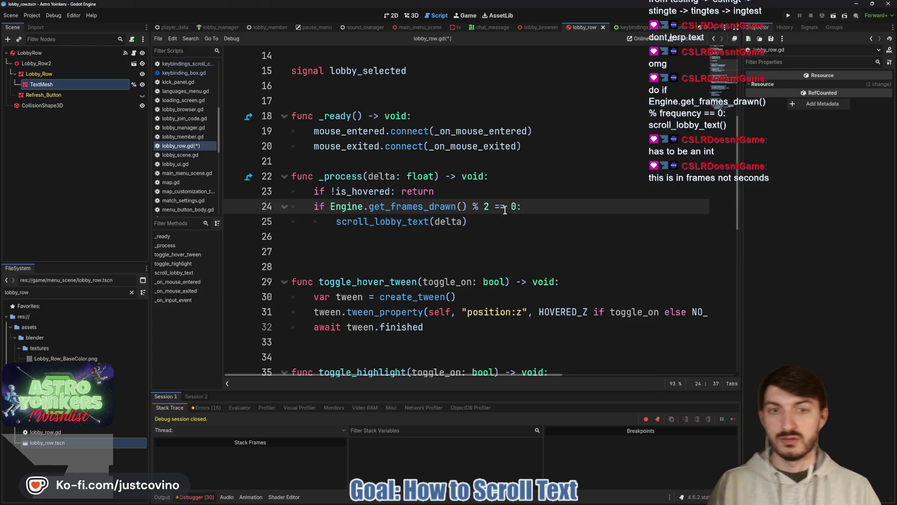
pyautogui.click(504, 219)
pyautogui.hotkey('ctrl', 's')
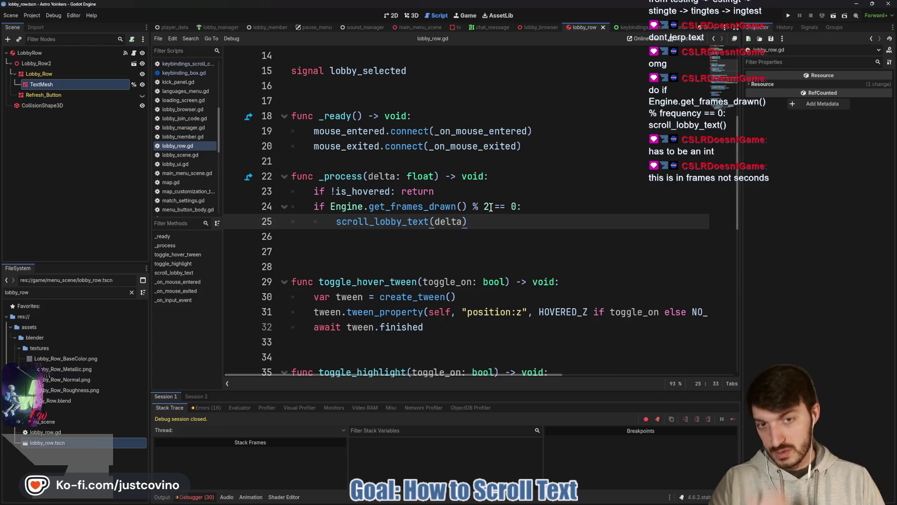
pyautogui.press('Up')
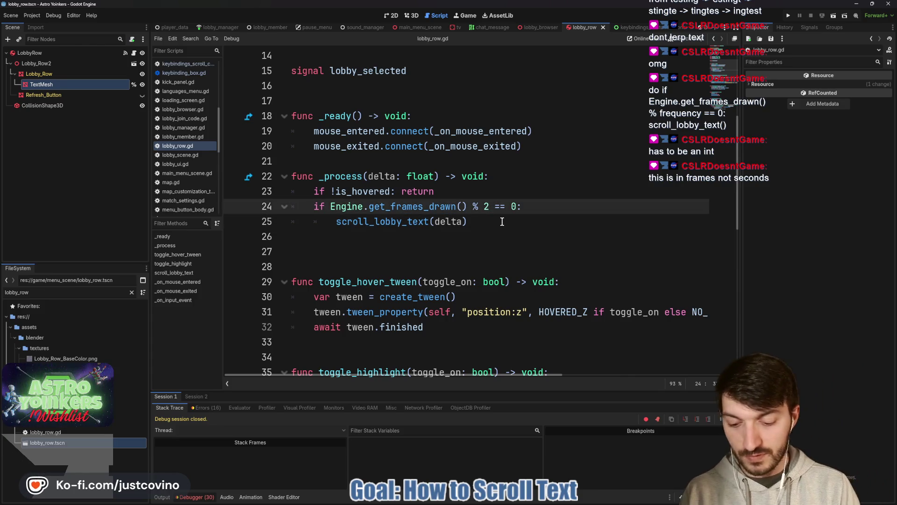
pyautogui.press('BackSpace')
pyautogui.write('60')
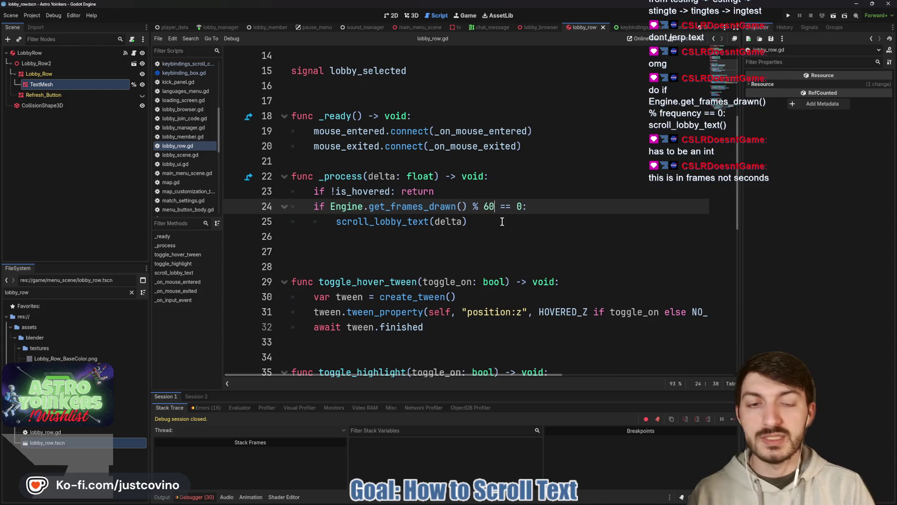
pyautogui.click(502, 221)
pyautogui.hotkey('ctrl', 's')
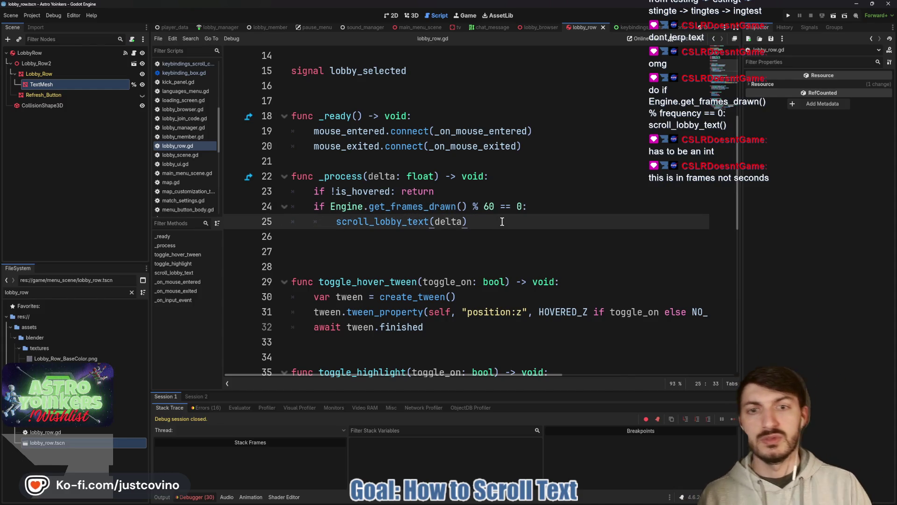
pyautogui.click(456, 206)
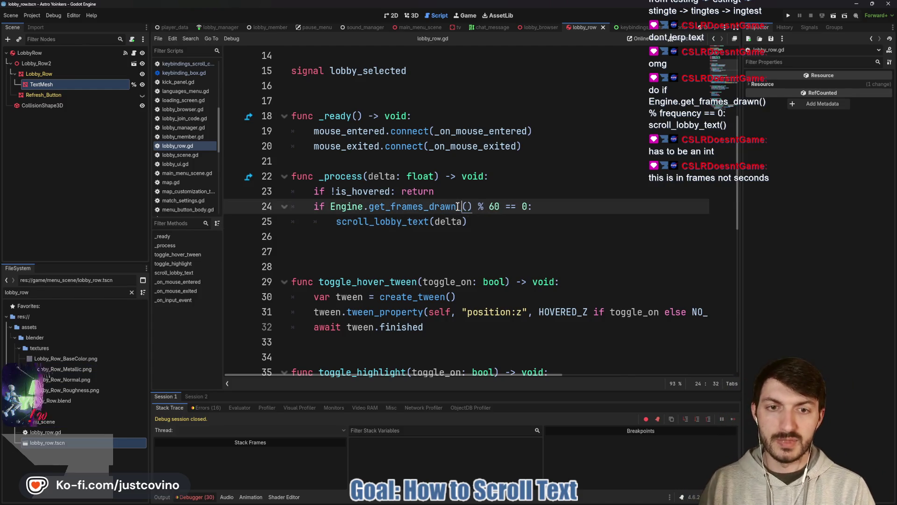
pyautogui.press('BackSpace')
pyautogui.press('BackSpace')
pyautogui.press('BackSpace')
pyautogui.press('BackSpace')
pyautogui.press('BackSpace')
pyautogui.press('BackSpace')
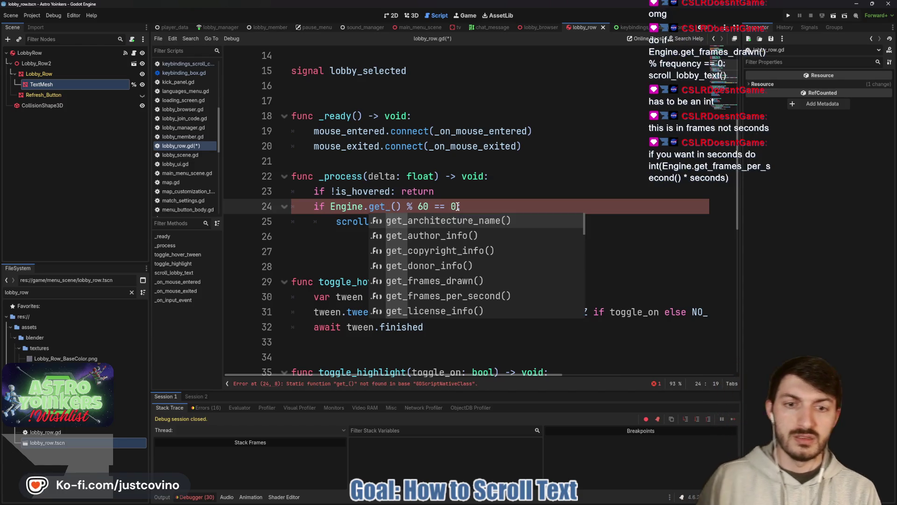
pyautogui.write('fra')
pyautogui.press('Down')
pyautogui.press('Return')
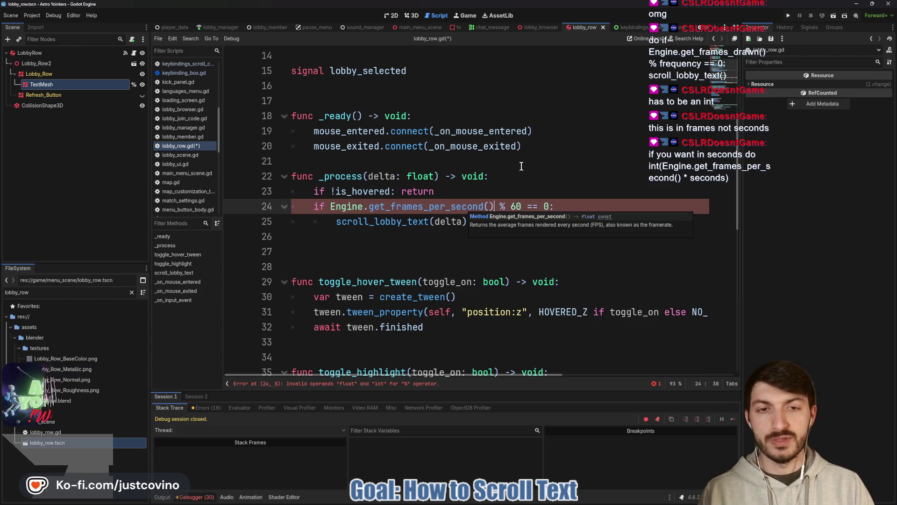
pyautogui.press('BackSpace')
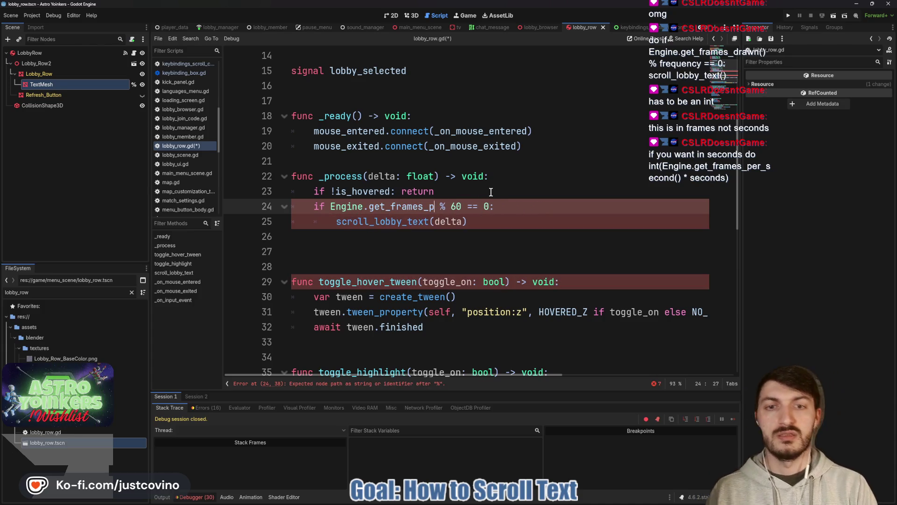
pyautogui.write('_d')
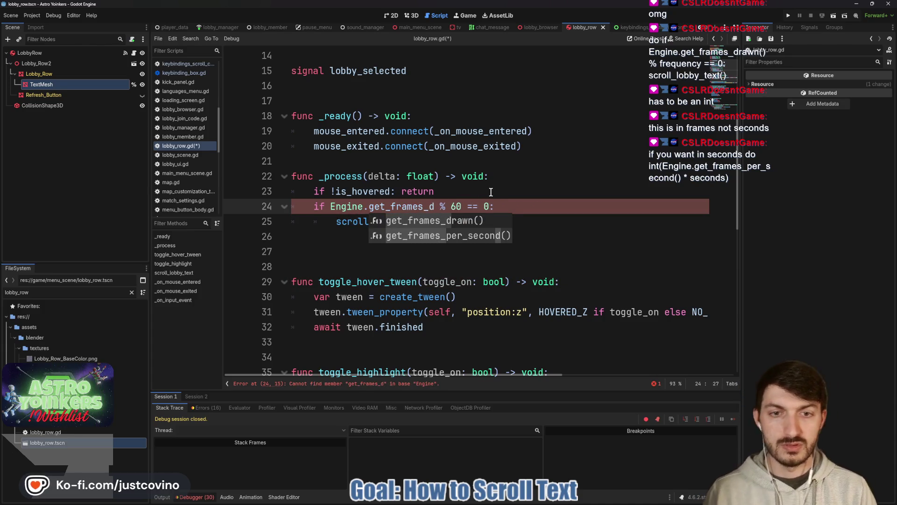
pyautogui.press('Return')
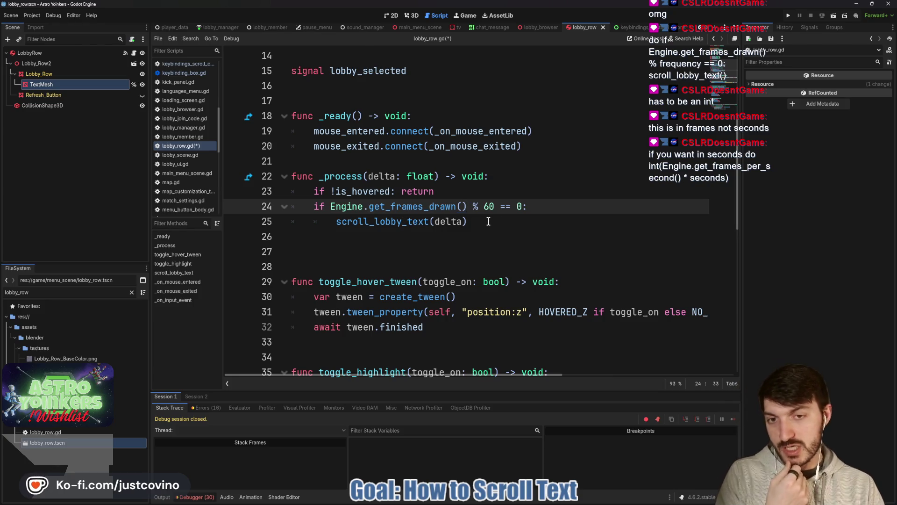
pyautogui.scroll(1, 488, 222)
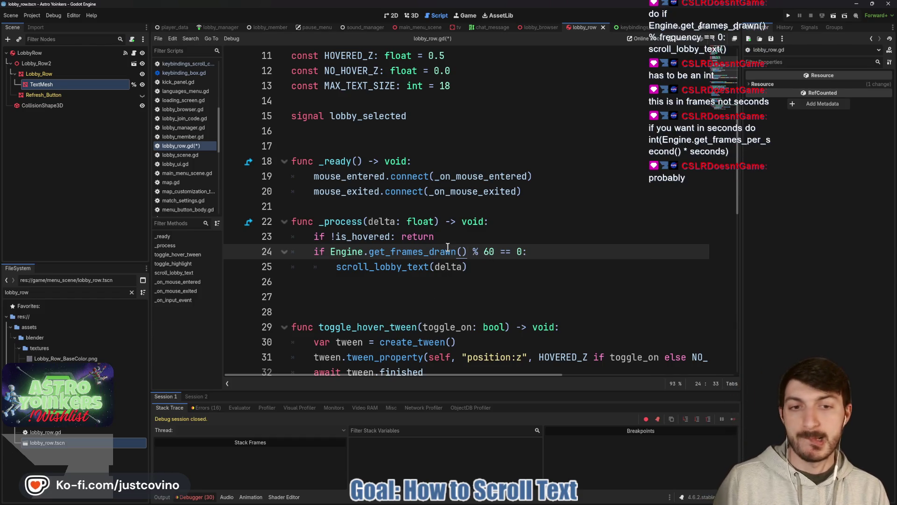
pyautogui.click(516, 252)
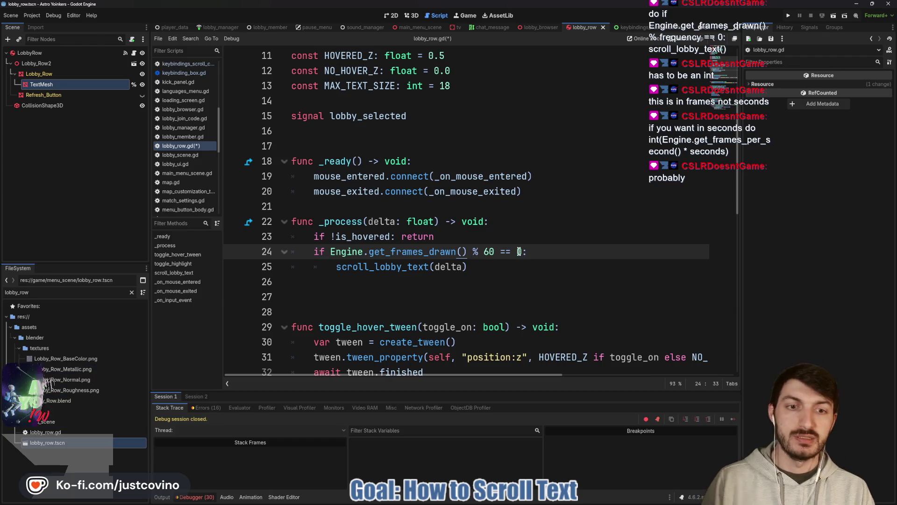
pyautogui.moveTo(522, 251); pyautogui.dragTo(331, 251)
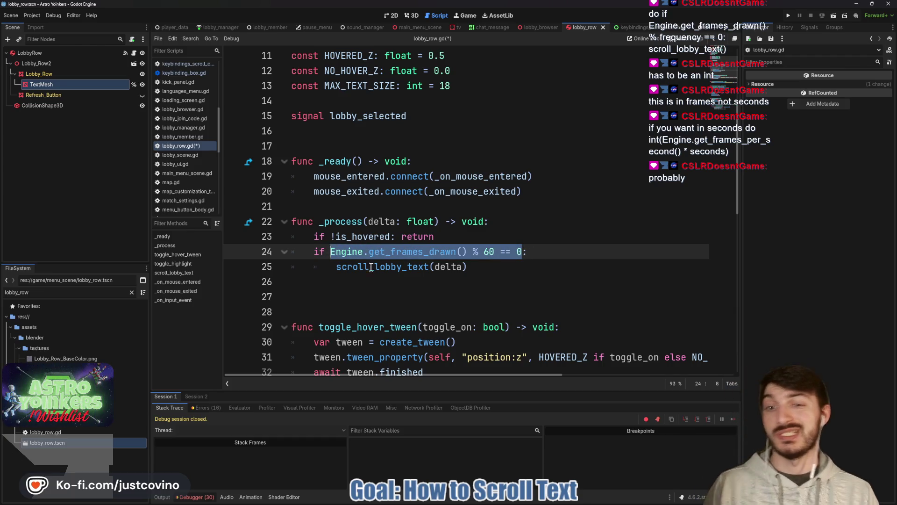
# - Add 'var time: float = 1.0' below line 9, replacing an initial 2.0 value
pyautogui.scroll(3, 418, 157)
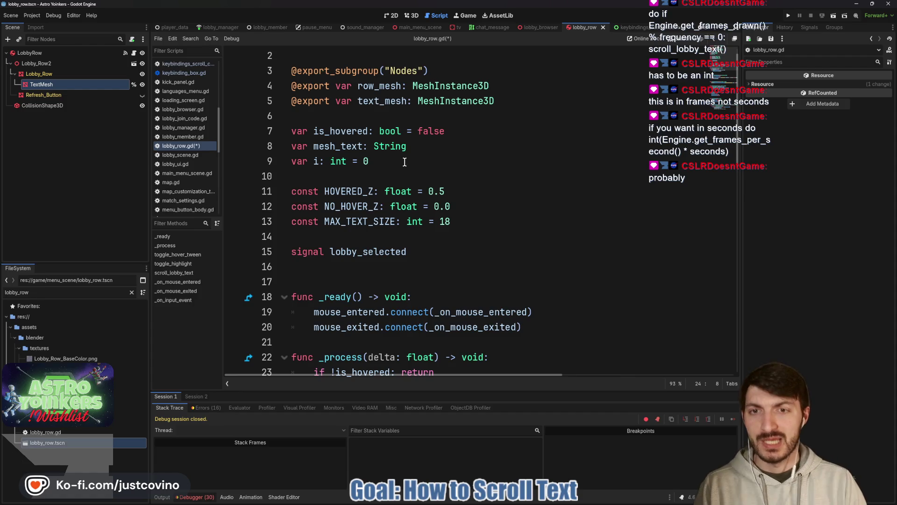
pyautogui.click(404, 162)
pyautogui.press('Return')
pyautogui.write('var time: f')
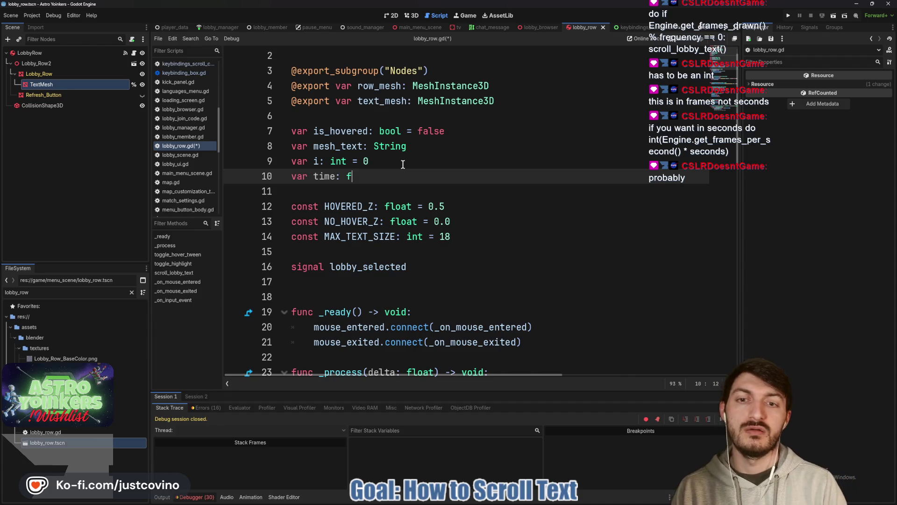
pyautogui.write('loat = ')
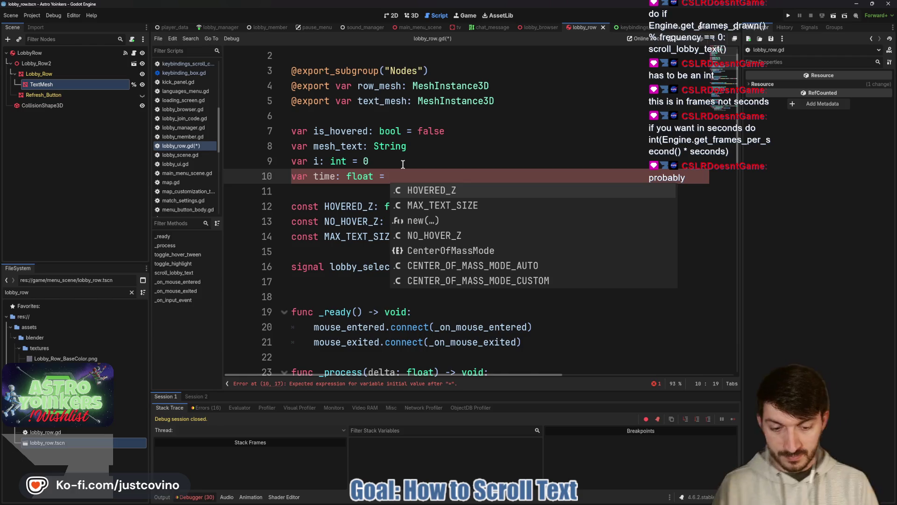
pyautogui.write('2.0')
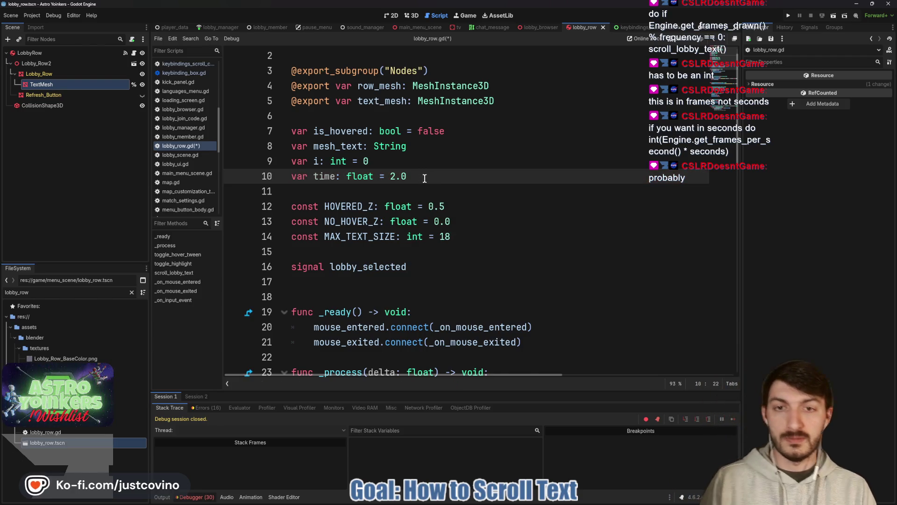
pyautogui.press('BackSpace')
pyautogui.press('BackSpace')
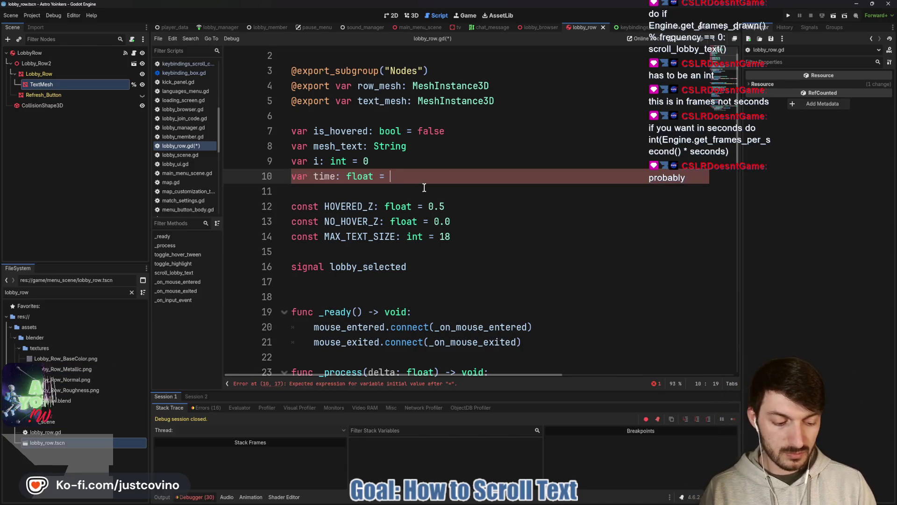
pyautogui.write('1.0')
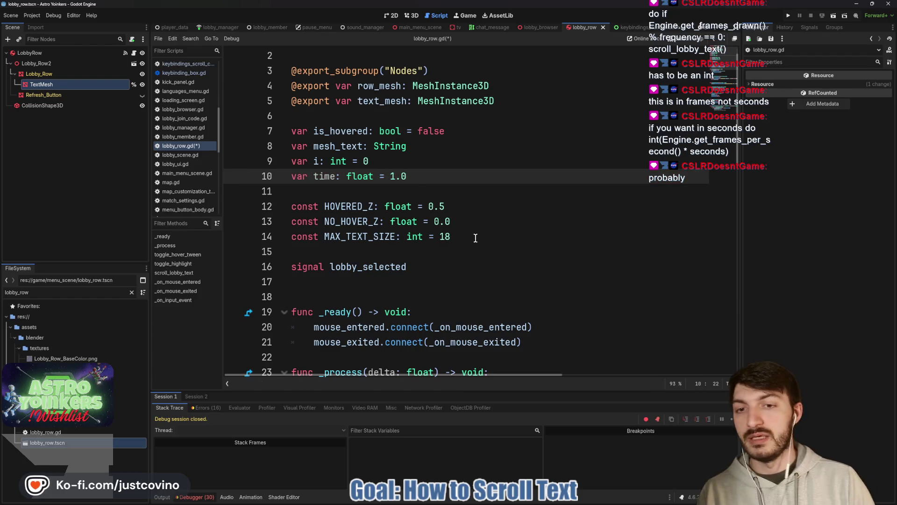
pyautogui.click(475, 237)
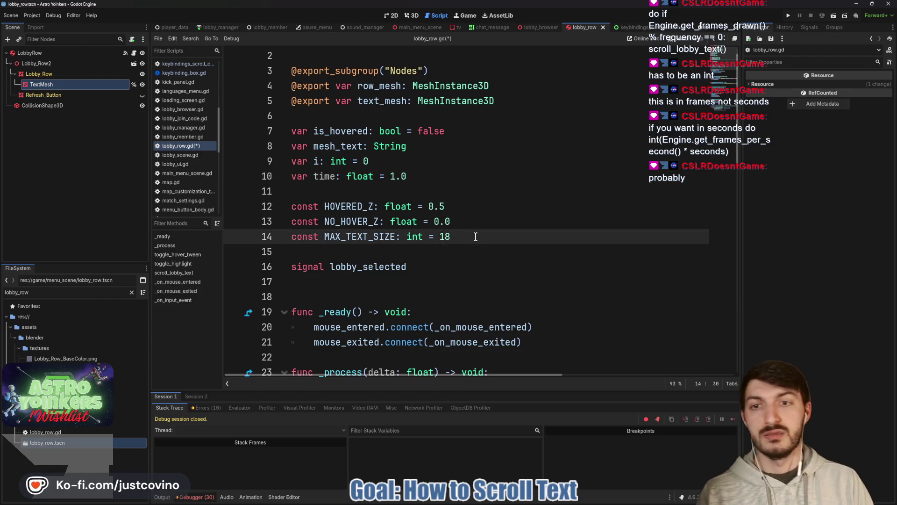
pyautogui.scroll(-2, 478, 237)
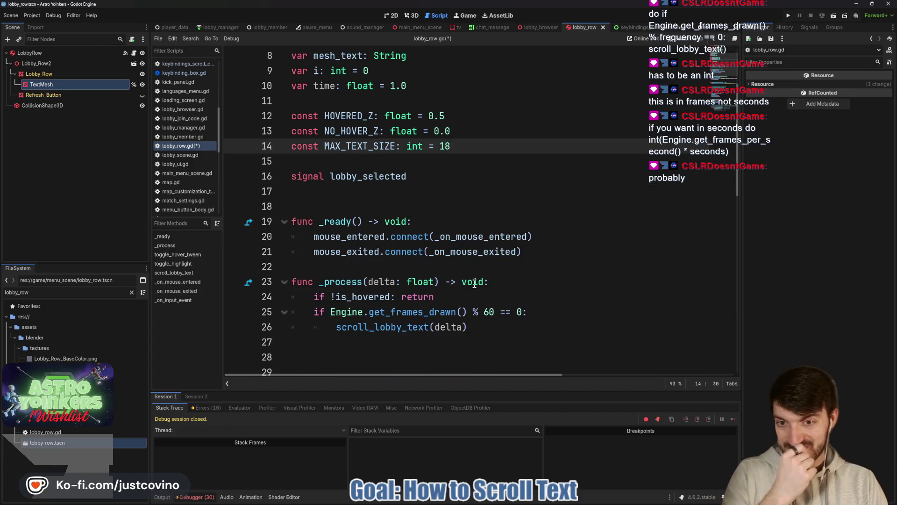
pyautogui.click(520, 311)
# - Replace the frame check with 'time -= delta' and an 'if time <= 0' condition
pyautogui.moveTo(544, 312); pyautogui.dragTo(313, 311)
pyautogui.press('BackSpace')
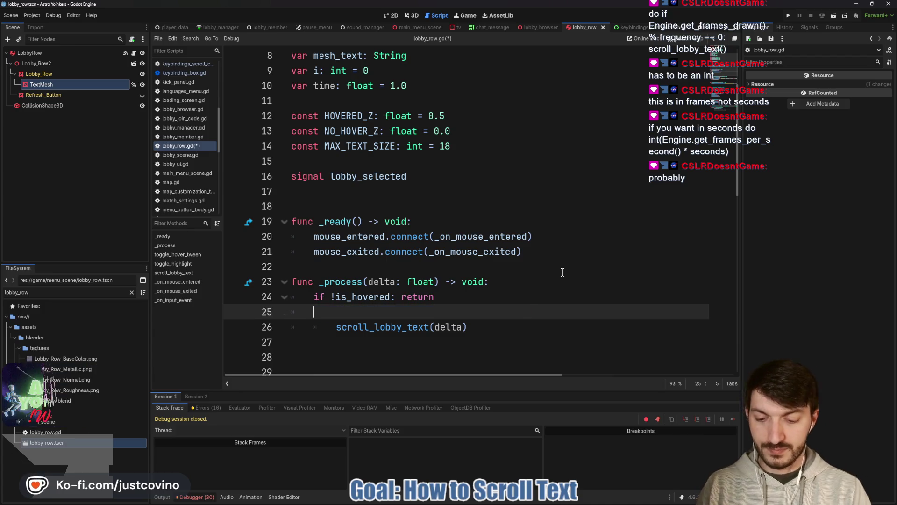
pyautogui.write('time')
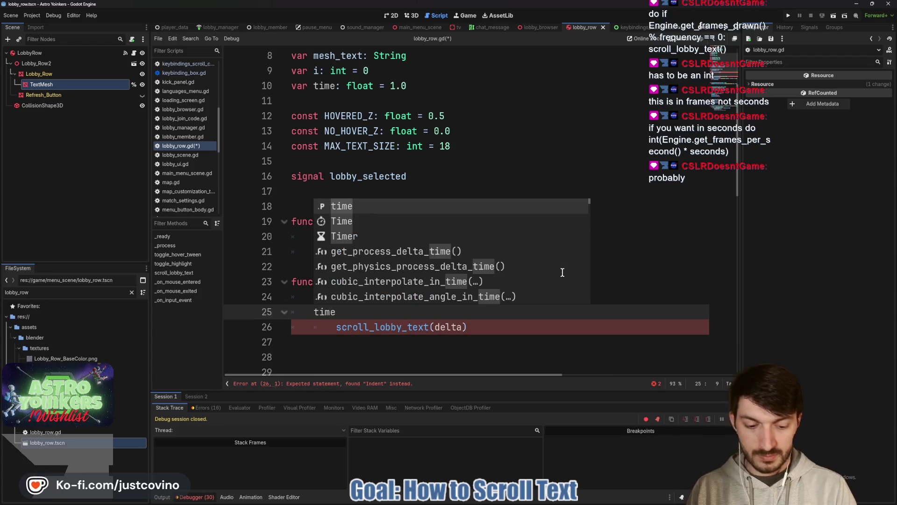
pyautogui.write(' 0-')
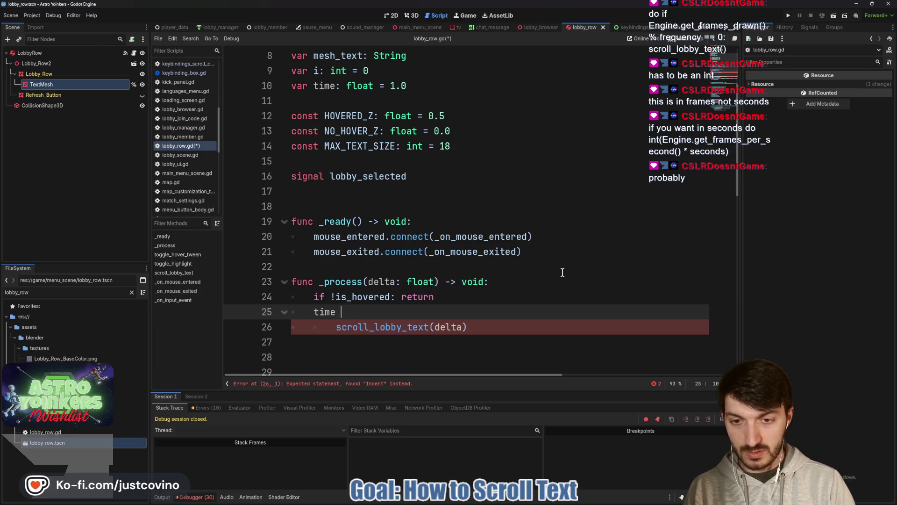
pyautogui.write('-= delta')
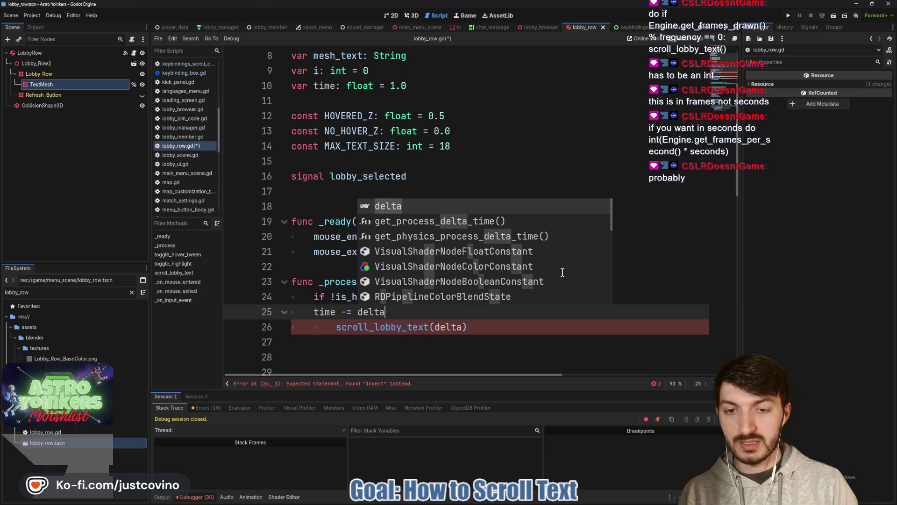
pyautogui.press('Escape')
pyautogui.press('Return')
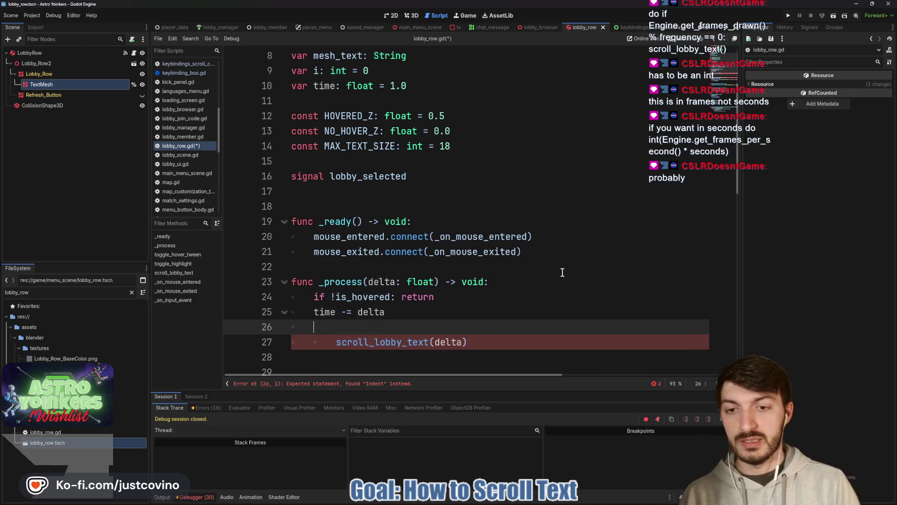
pyautogui.write('iftime')
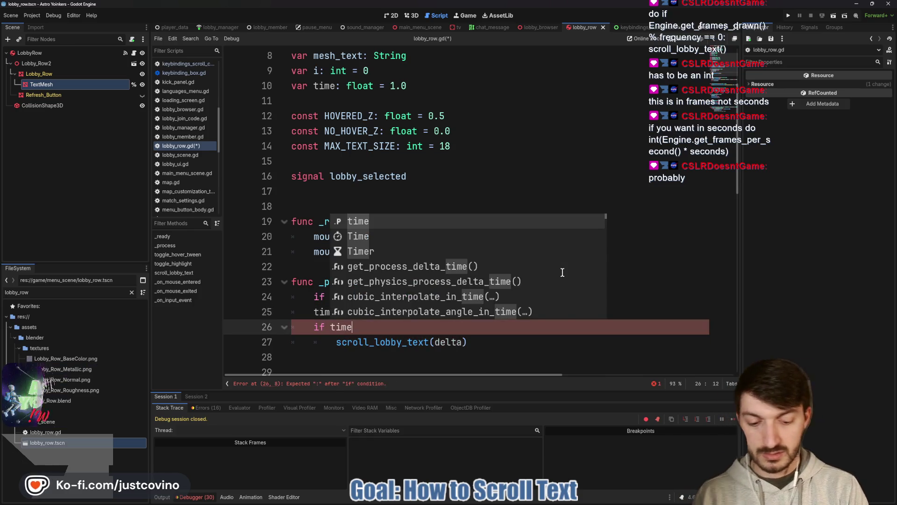
pyautogui.write(' <= ')
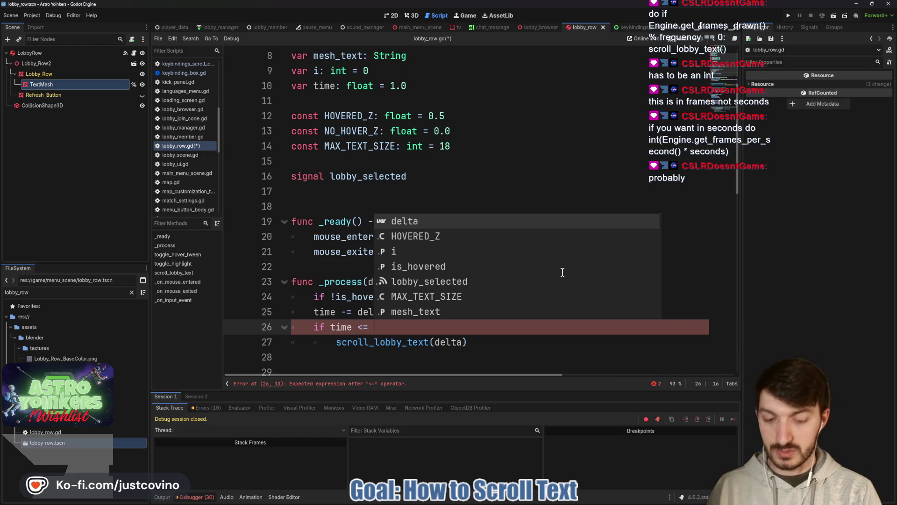
pyautogui.write('0.0:')
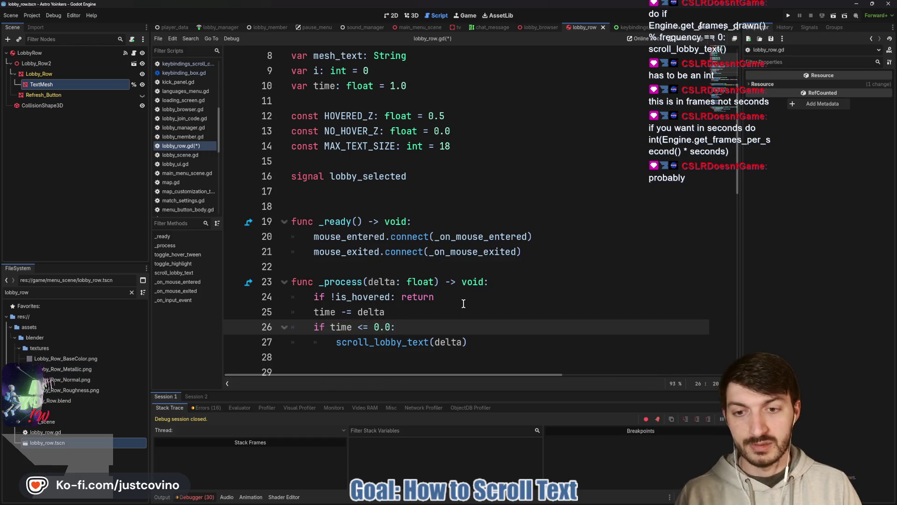
# - Reset time to 1.0 after the scroll_lobby_text call, save, and run the game
pyautogui.scroll(-1, 536, 276)
pyautogui.click(478, 296)
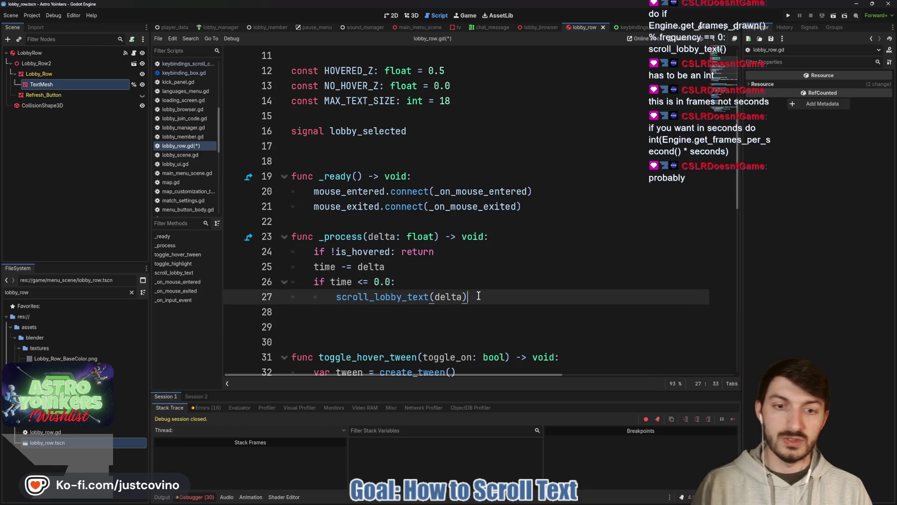
pyautogui.press('Return')
pyautogui.write('tim')
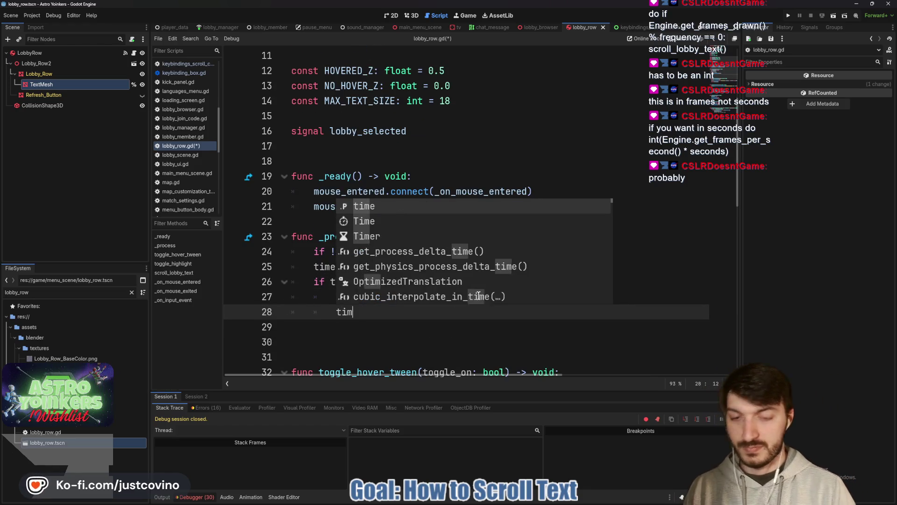
pyautogui.write('e =')
pyautogui.scroll(1, 478, 296)
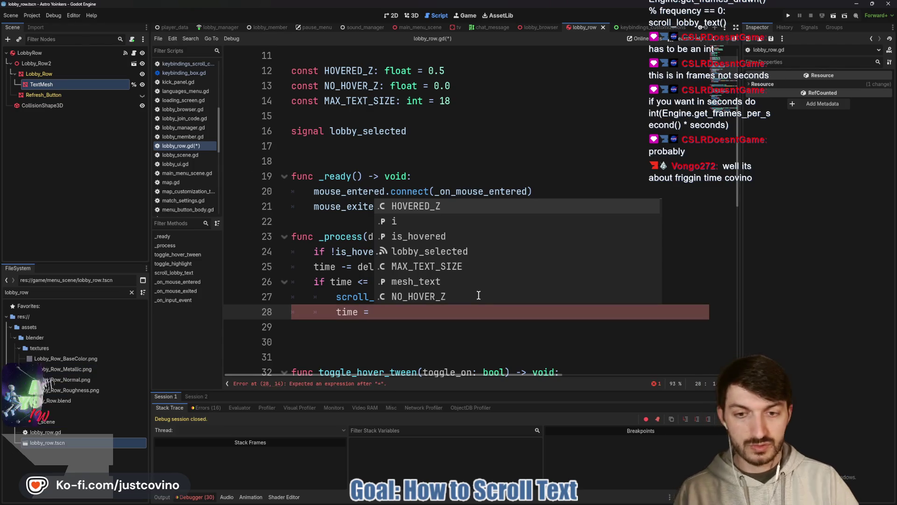
pyautogui.scroll(2, 345, 286)
pyautogui.scroll(-4, 455, 224)
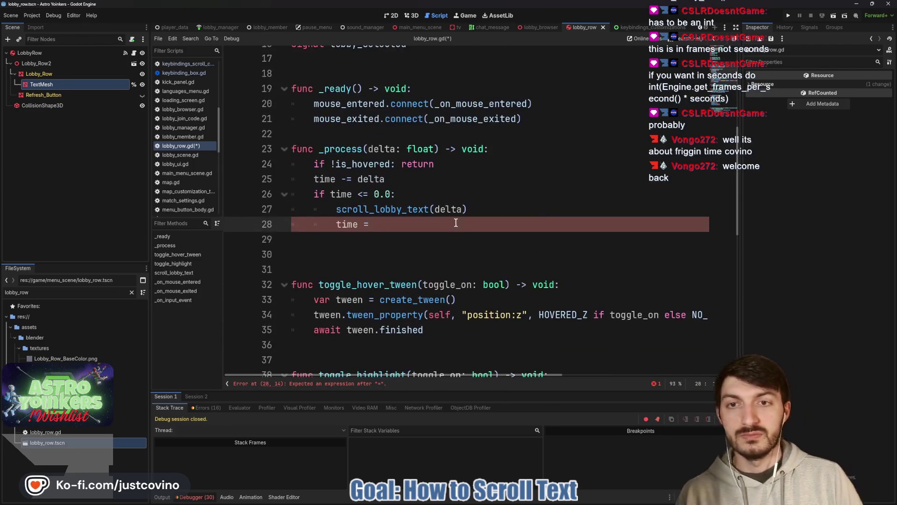
pyautogui.scroll(3, 416, 206)
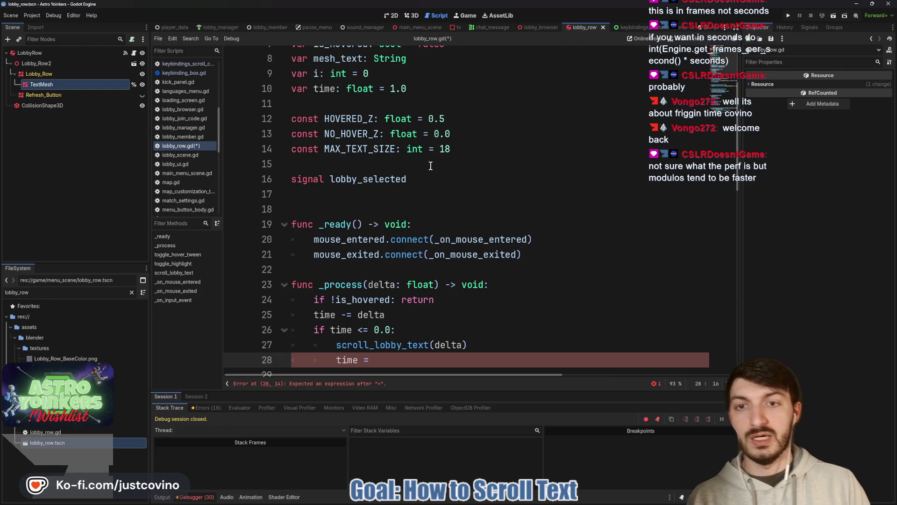
pyautogui.scroll(-3, 435, 178)
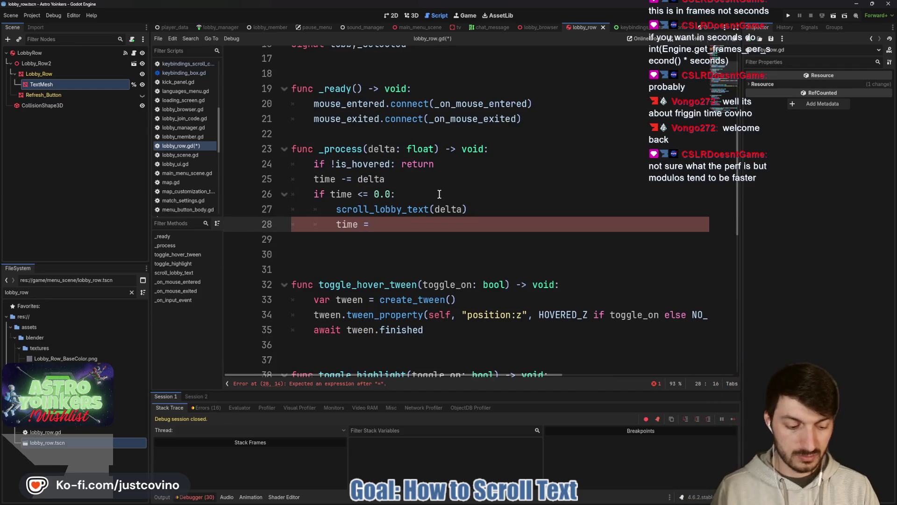
pyautogui.write('1.0')
pyautogui.hotkey('ctrl', 's')
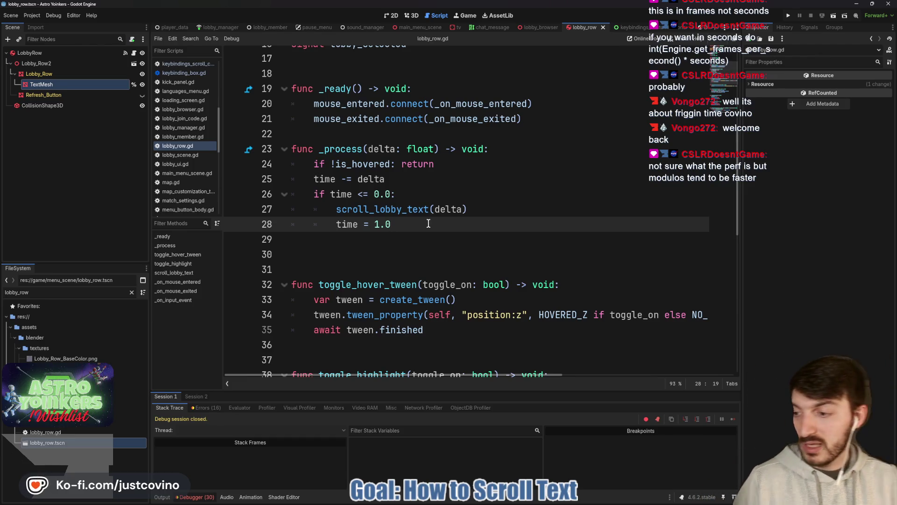
pyautogui.click(401, 237)
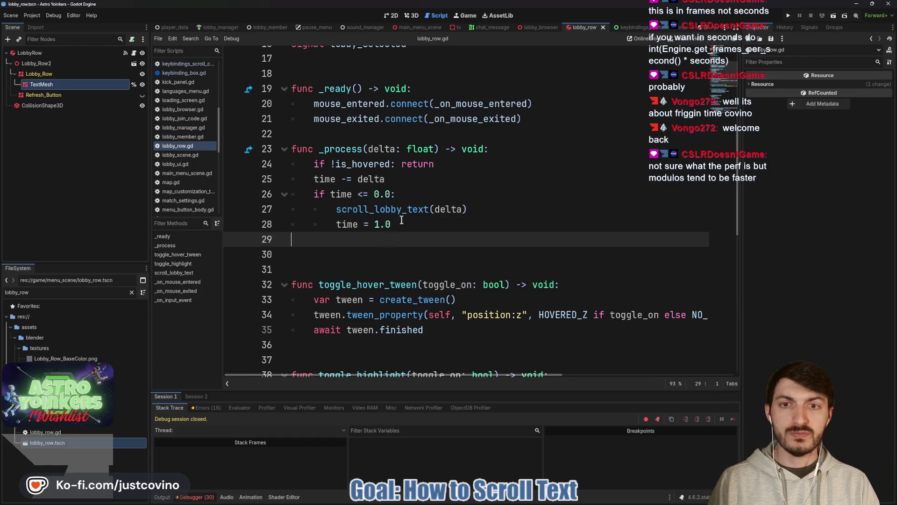
pyautogui.click(788, 17)
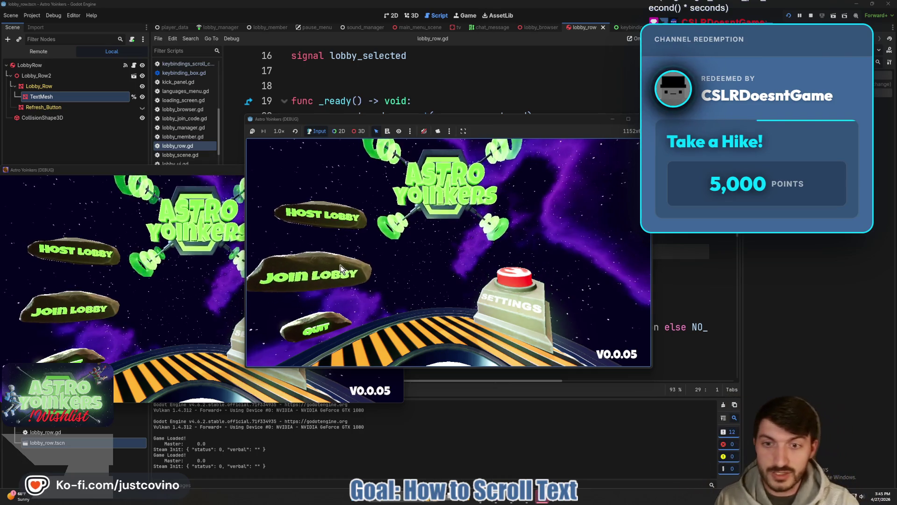
pyautogui.click(369, 279)
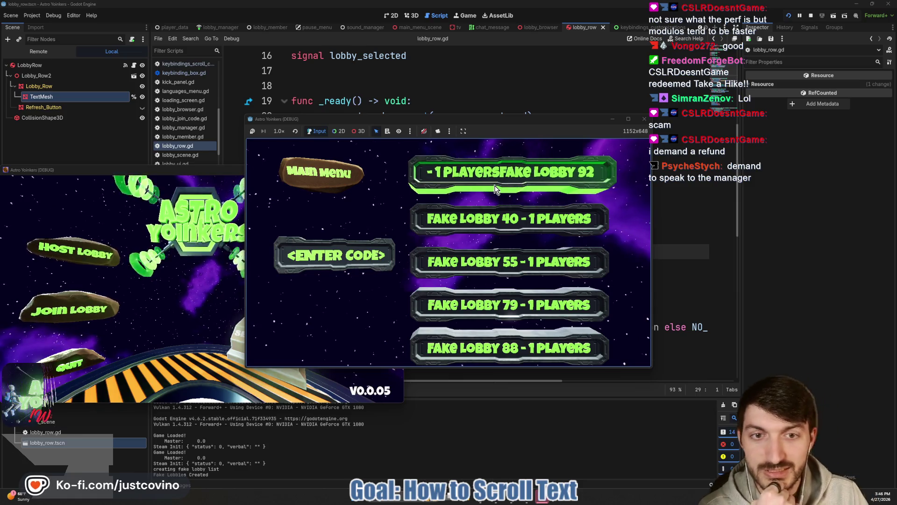
pyautogui.click(812, 16)
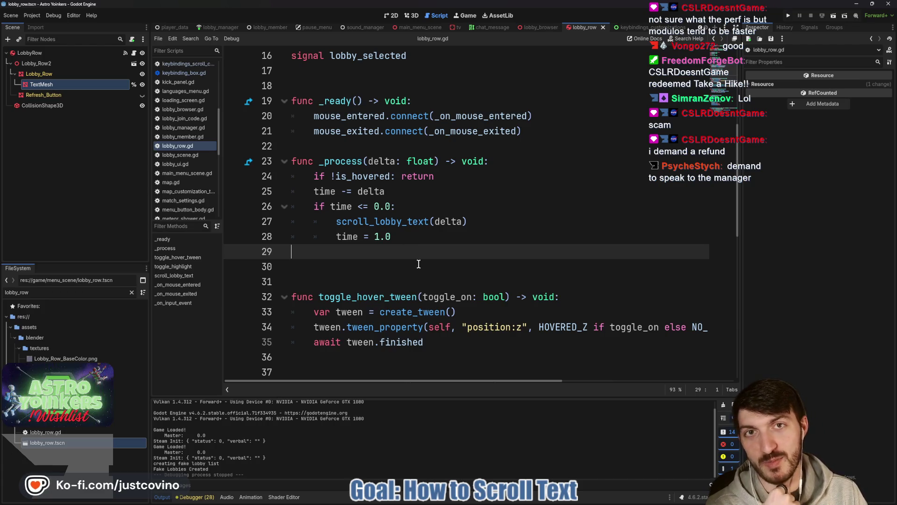
# - Insert a blank line between _ready and _process and save the script
pyautogui.click(411, 237)
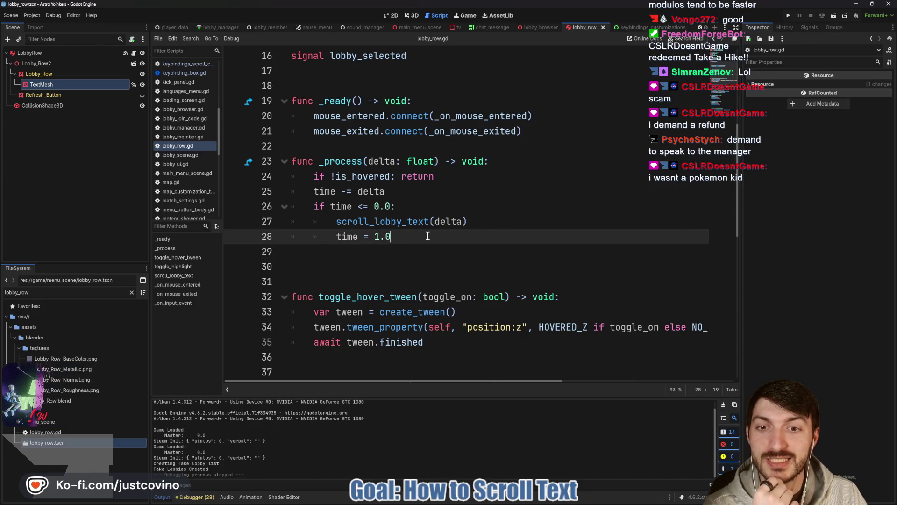
pyautogui.doubleClick(395, 237)
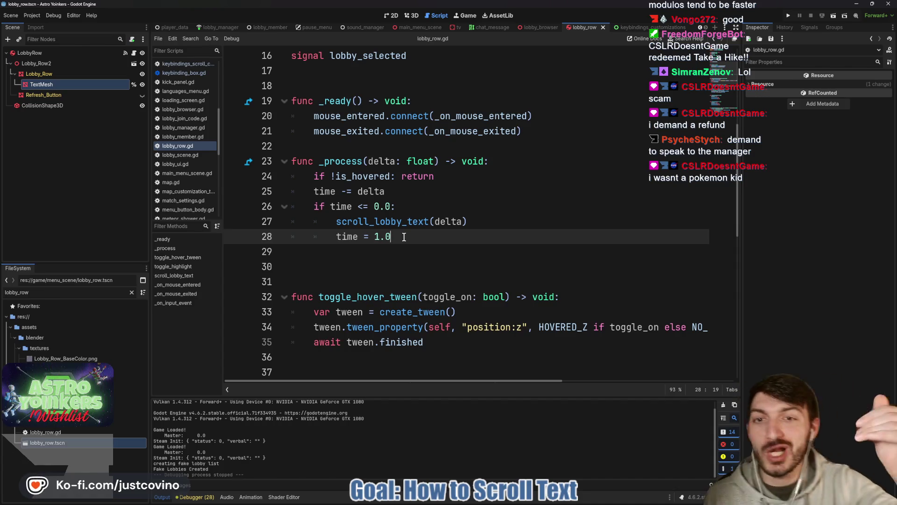
pyautogui.click(348, 144)
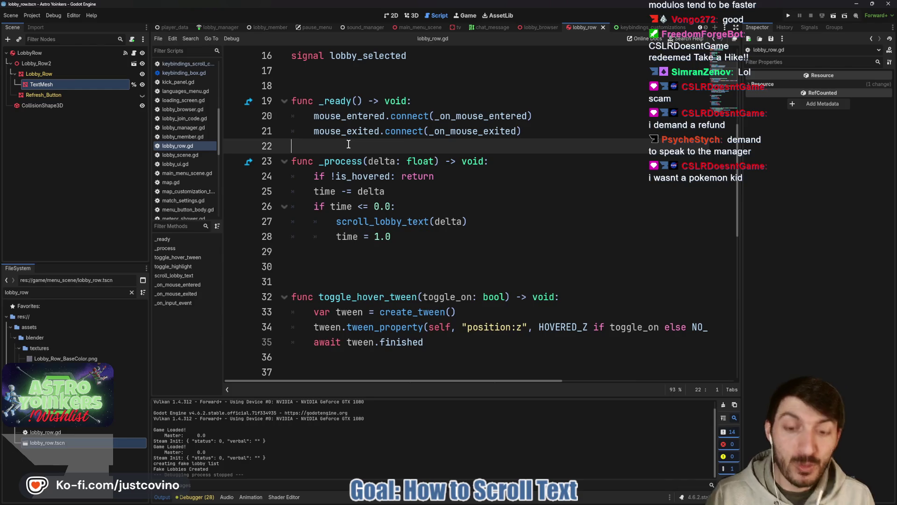
pyautogui.press('Return')
pyautogui.hotkey('ctrl', 's')
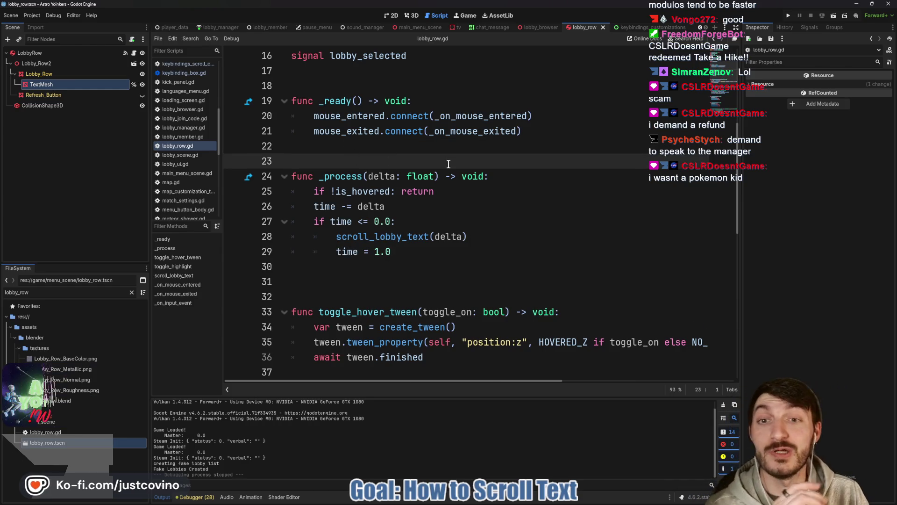
# - Change the time reset value from 1.0 to 0.5
pyautogui.scroll(-1, 472, 202)
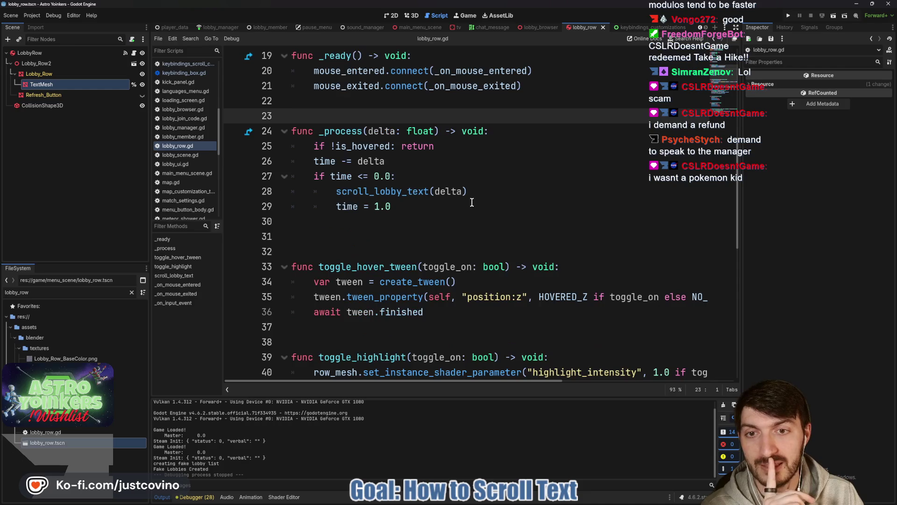
pyautogui.click(380, 207)
pyautogui.press('BackSpace')
pyautogui.write('0')
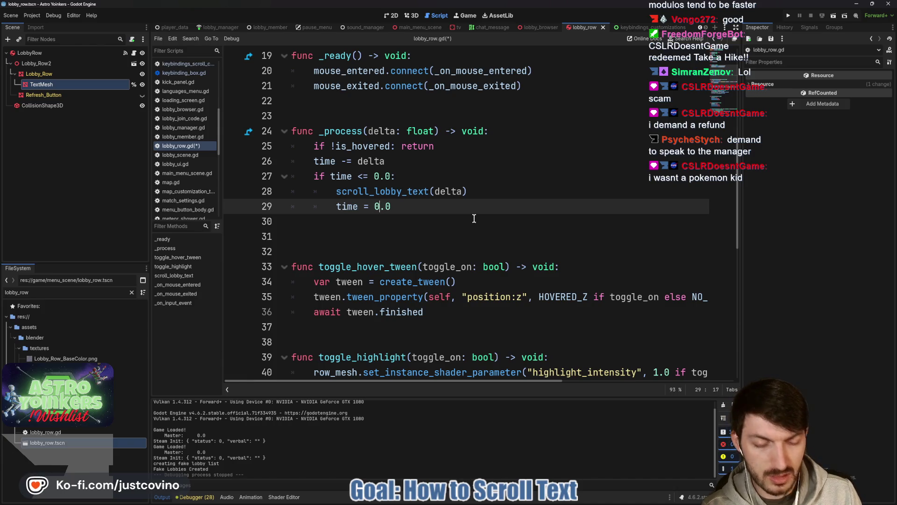
pyautogui.press('BackSpace')
pyautogui.write('5')
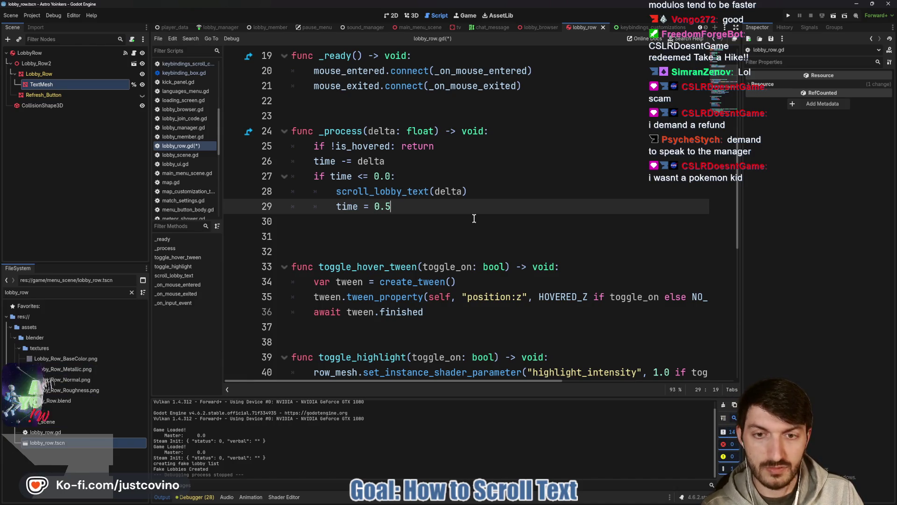
# - Add const SCROLL_TIME: float = 0.5 below MAX_TEXT_SIZE, use it as the reset value, save, and run
pyautogui.scroll(2, 476, 211)
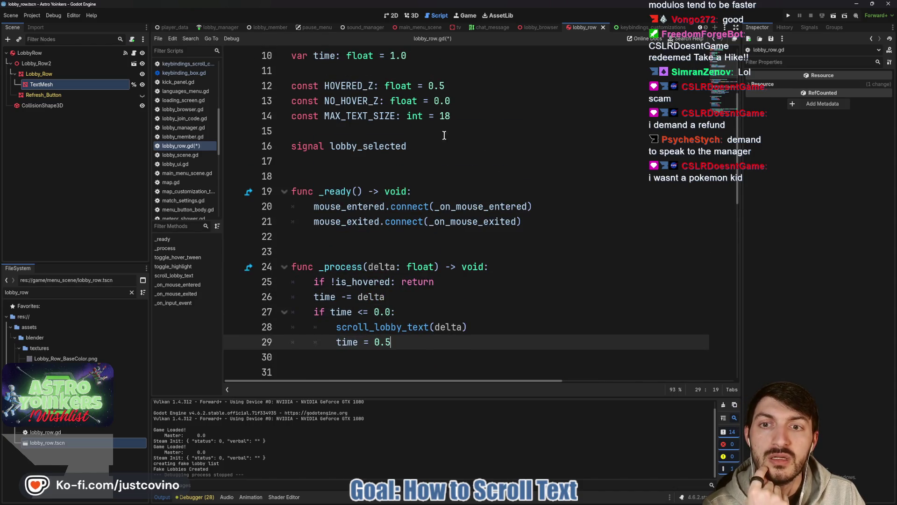
pyautogui.click(480, 115)
pyautogui.press('Return')
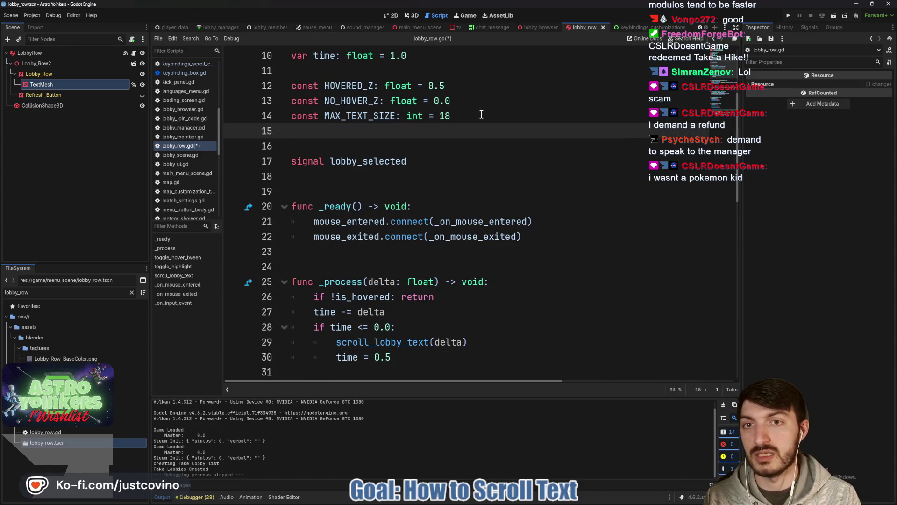
pyautogui.write('constSCROLL_TIME:')
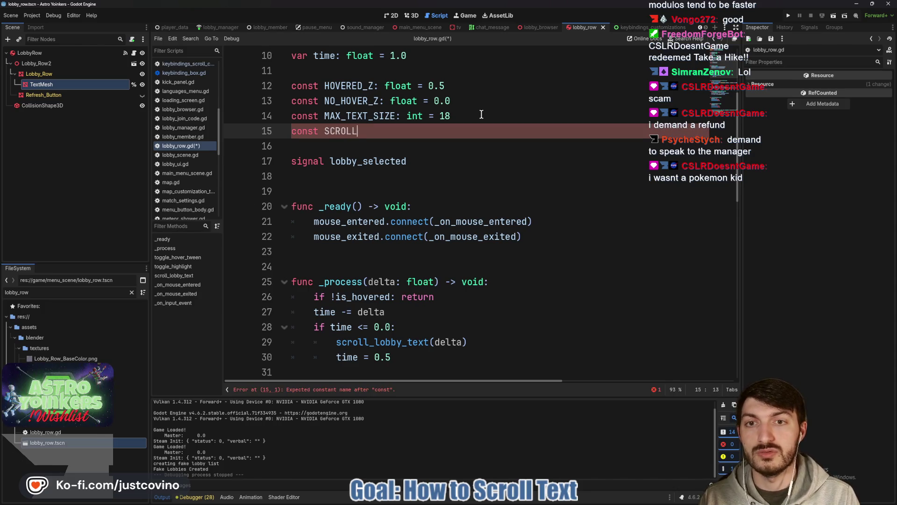
pyautogui.write(' float = 0.5')
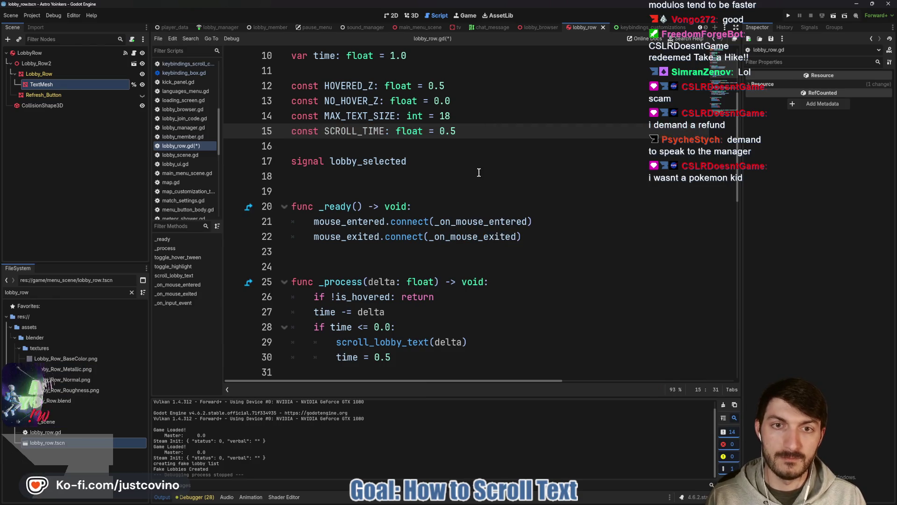
pyautogui.scroll(-2, 472, 196)
pyautogui.moveTo(391, 266); pyautogui.dragTo(374, 266)
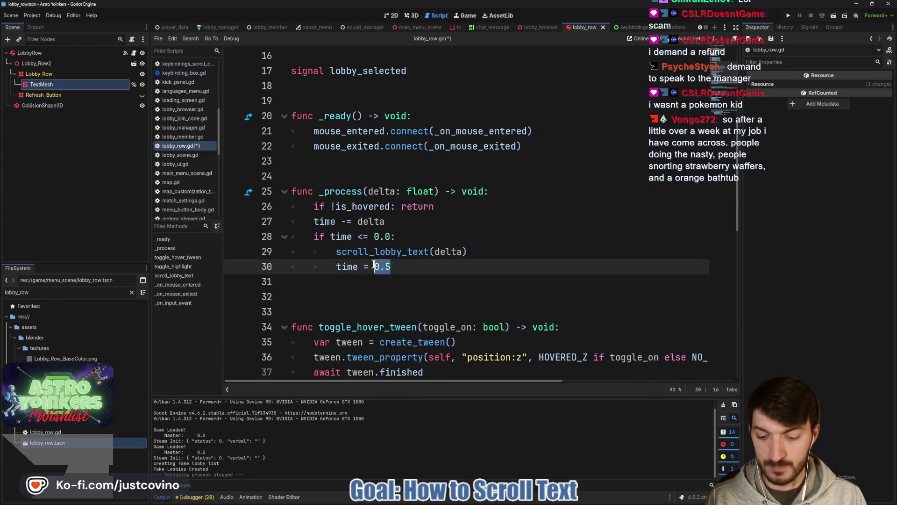
pyautogui.write('SCRO')
pyautogui.press('Return')
pyautogui.hotkey('ctrl', 's')
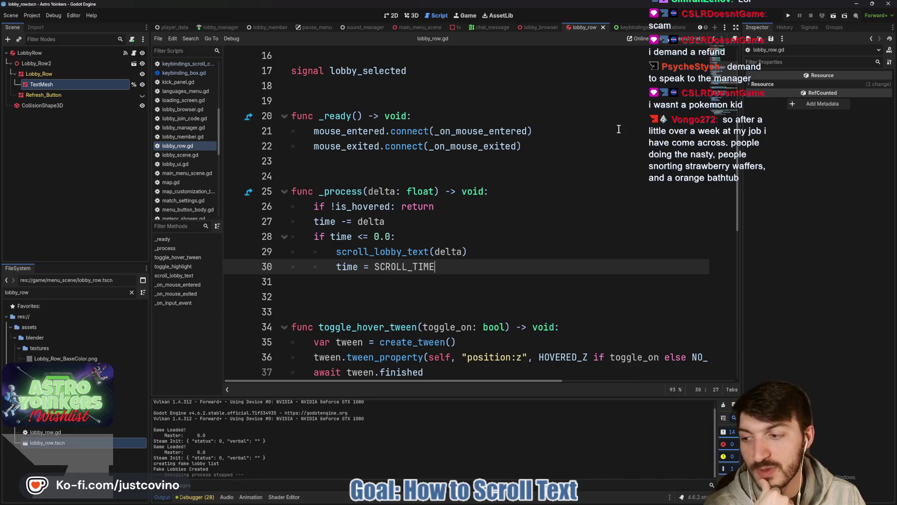
pyautogui.click(787, 16)
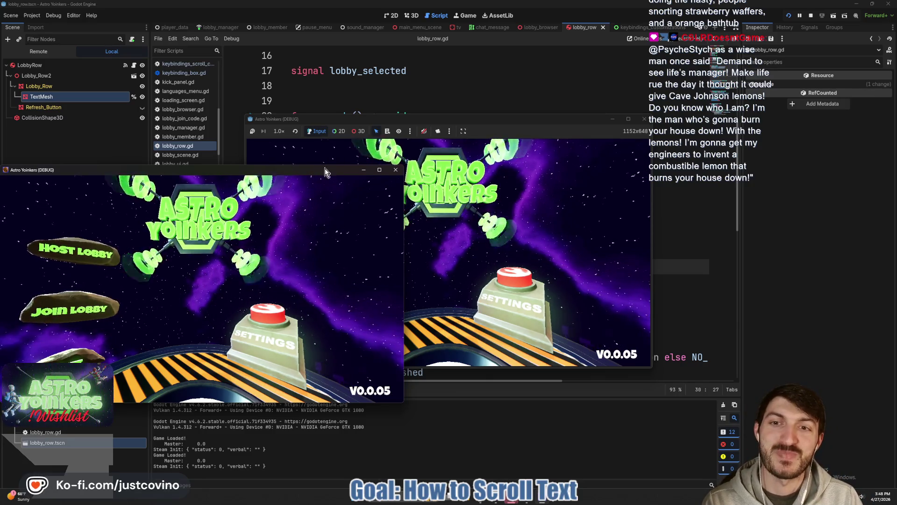
# - Check the faster scrolling of the top lobby name in the Join Lobby list, then stop the game
pyautogui.click(396, 170)
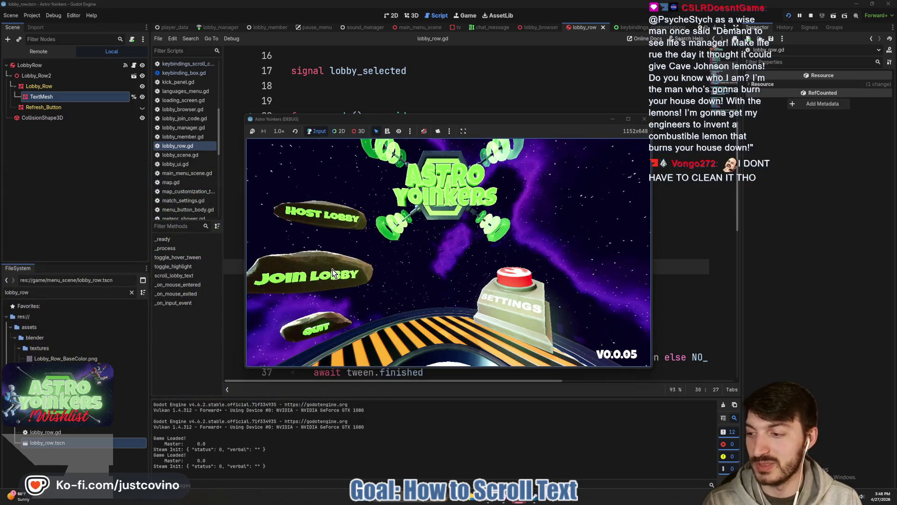
pyautogui.click(332, 272)
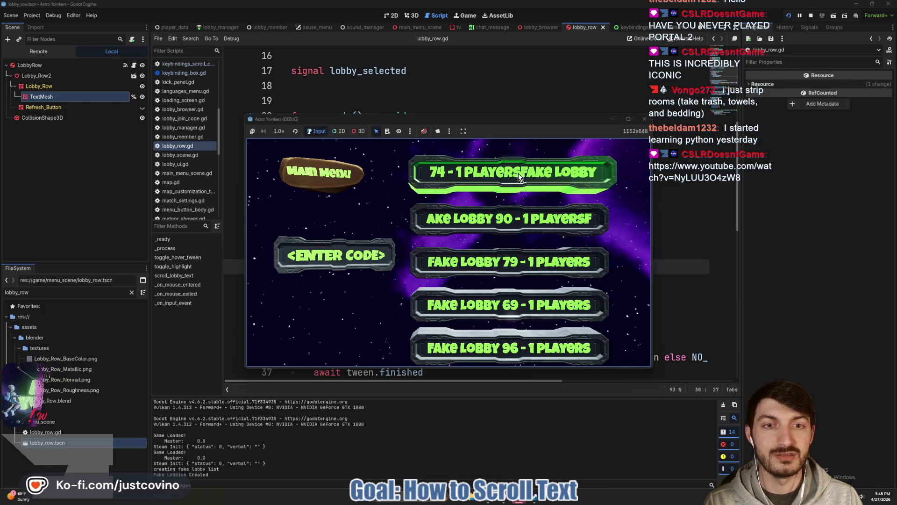
pyautogui.click(644, 119)
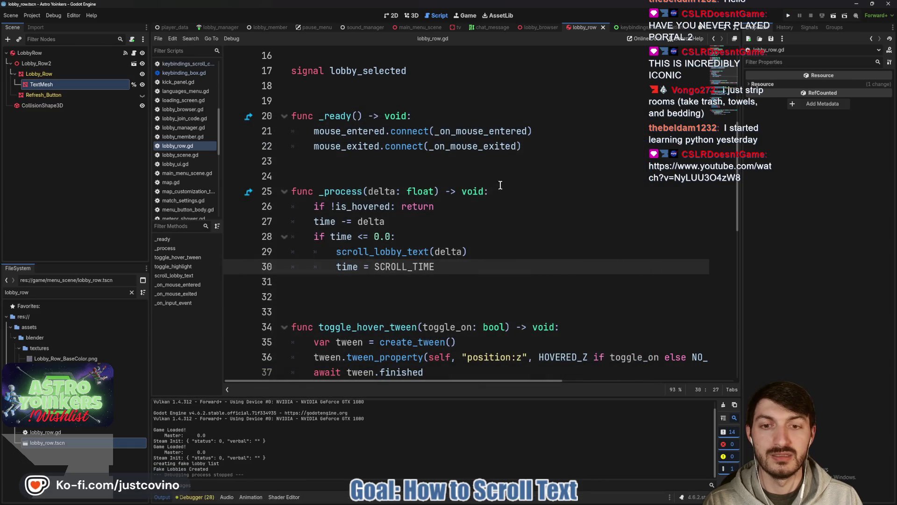
# - Change the SCROLL_TIME constant to 0.15 in lobby_row.gd and save the script
pyautogui.scroll(3, 453, 262)
pyautogui.click(453, 180)
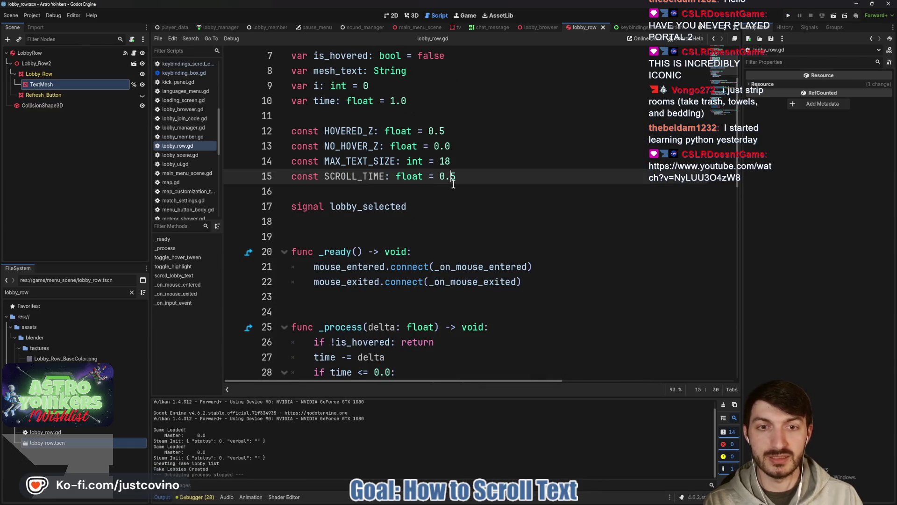
pyautogui.write('2')
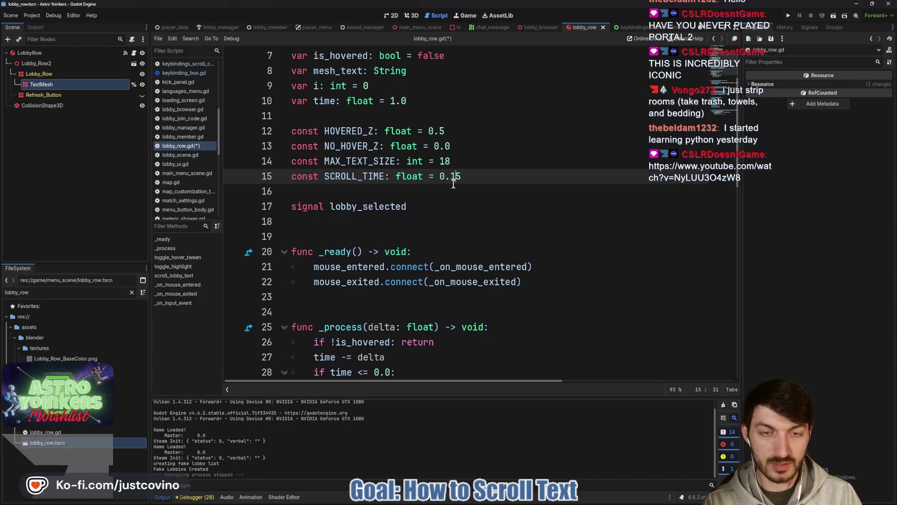
pyautogui.click(476, 193)
pyautogui.hotkey('ctrl', 's')
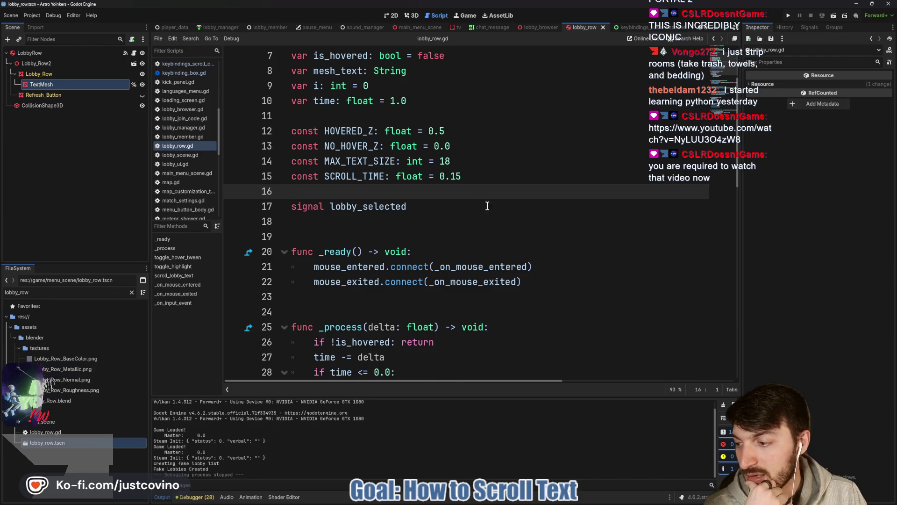
pyautogui.scroll(-1, 486, 201)
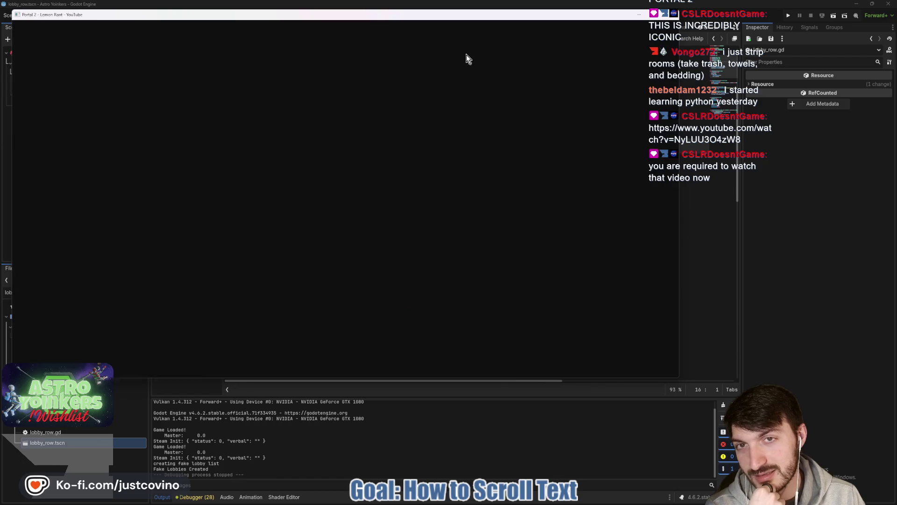
# - Watch the Portal 2 - Lemon Rant video in theater mode over the editor, then close it
pyautogui.moveTo(359, 15); pyautogui.dragTo(466, 77)
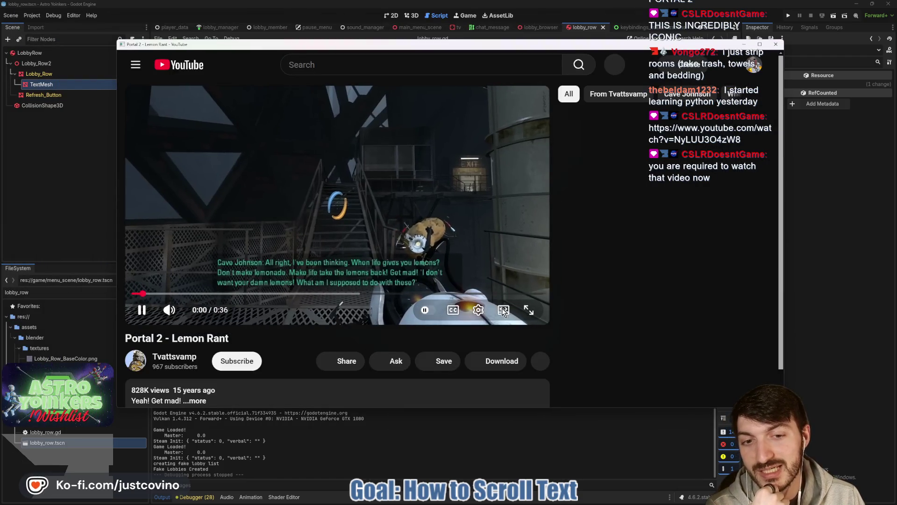
pyautogui.click(504, 311)
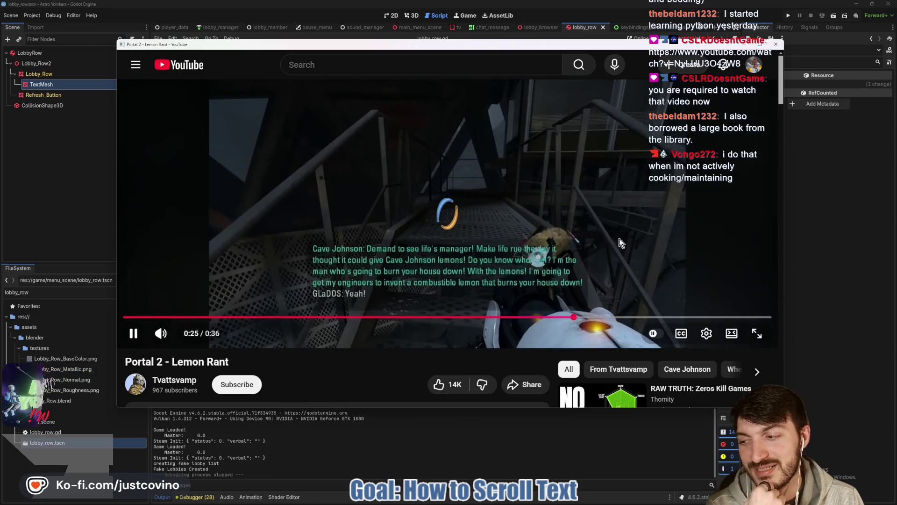
pyautogui.click(775, 45)
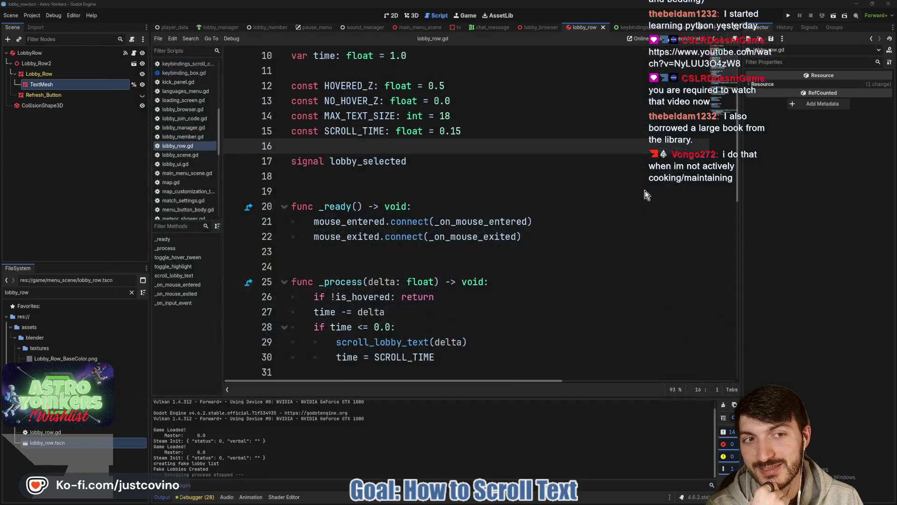
# - Append text_mesh.mesh.text = mesh_text to the end of _on_mouse_exited and save lobby_row.gd
pyautogui.click(400, 191)
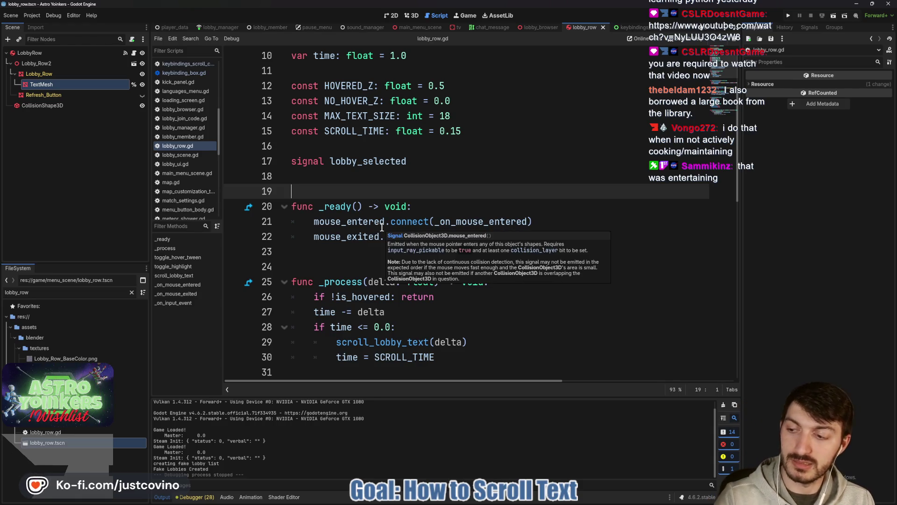
pyautogui.click(307, 251)
pyautogui.scroll(-3, 402, 241)
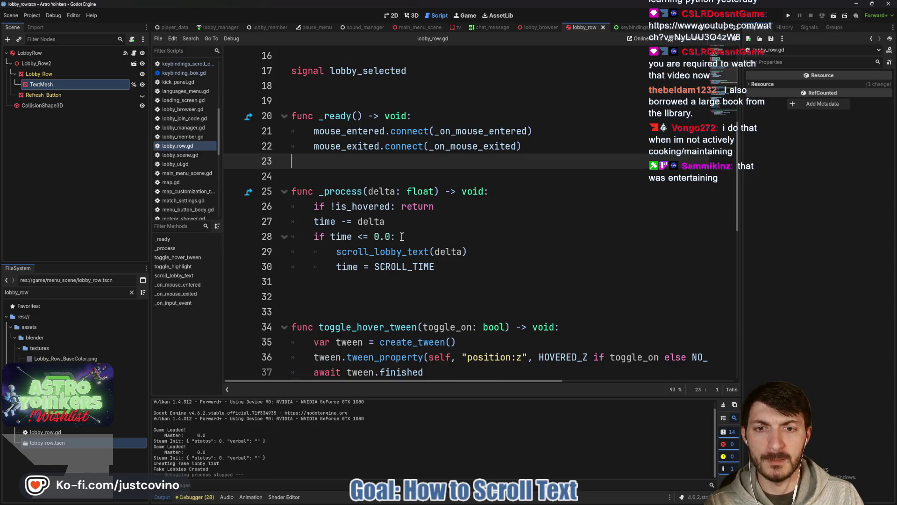
pyautogui.scroll(-2, 402, 237)
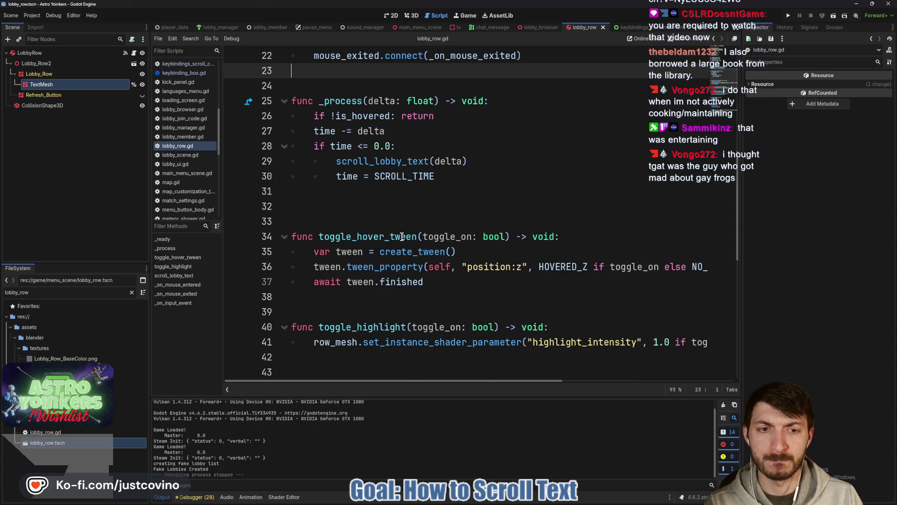
pyautogui.scroll(-6, 402, 236)
pyautogui.scroll(-2, 456, 252)
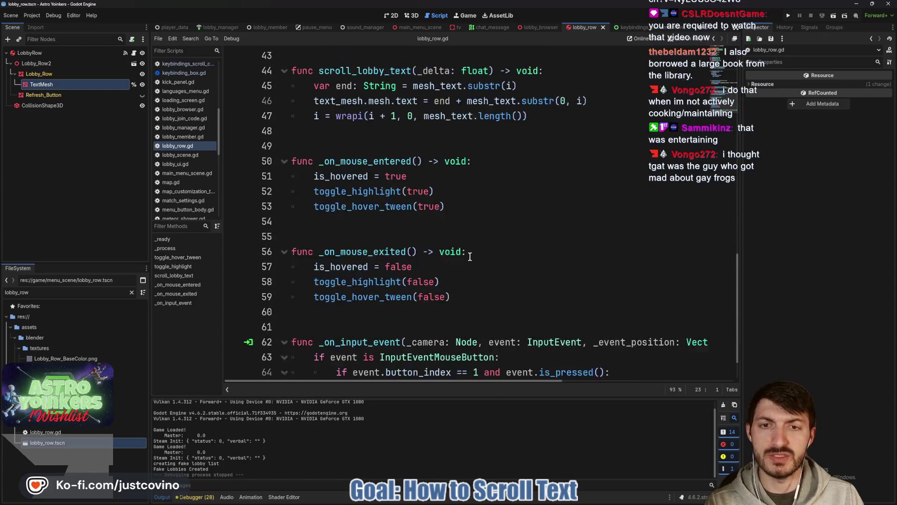
pyautogui.click(475, 251)
pyautogui.press('Return')
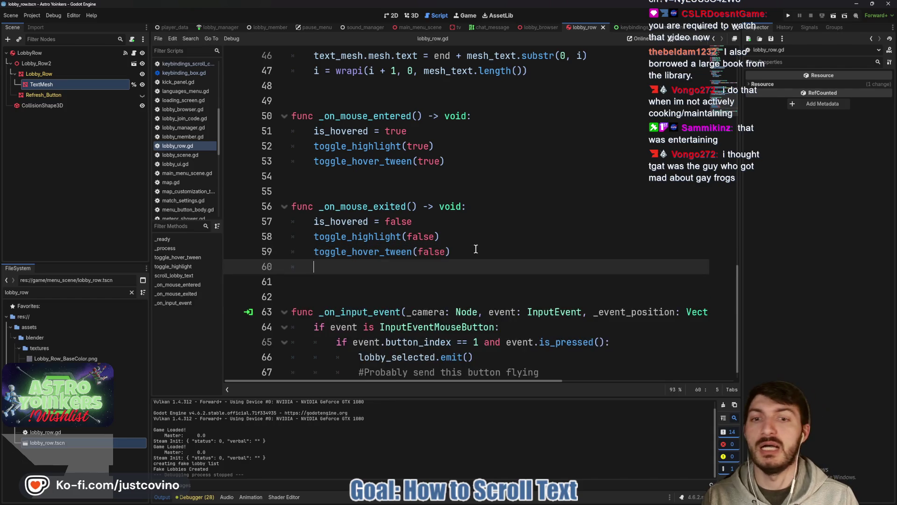
pyautogui.write('text_mesh.')
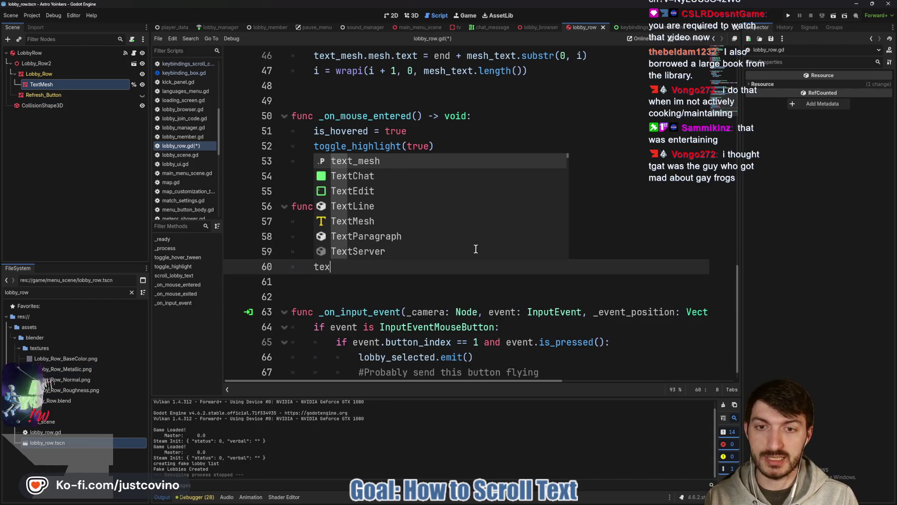
pyautogui.write('mesh')
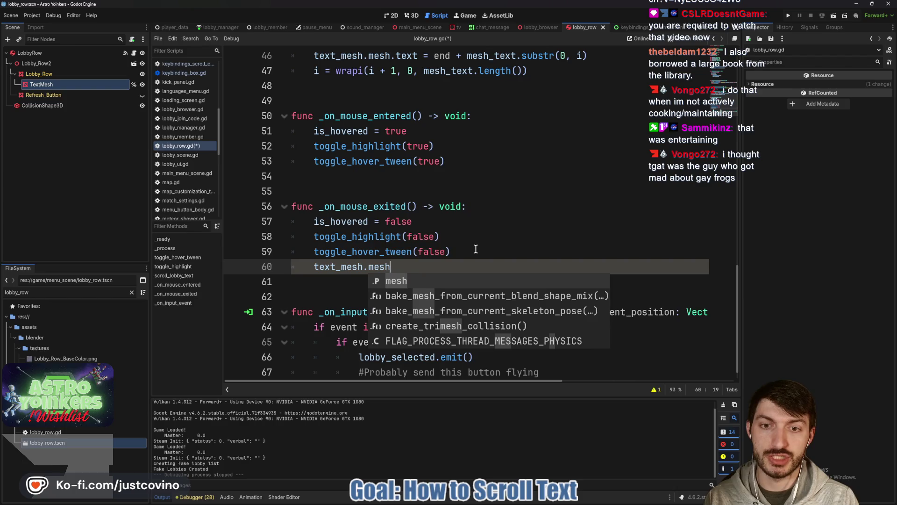
pyautogui.write('.text = mesh_text = mes')
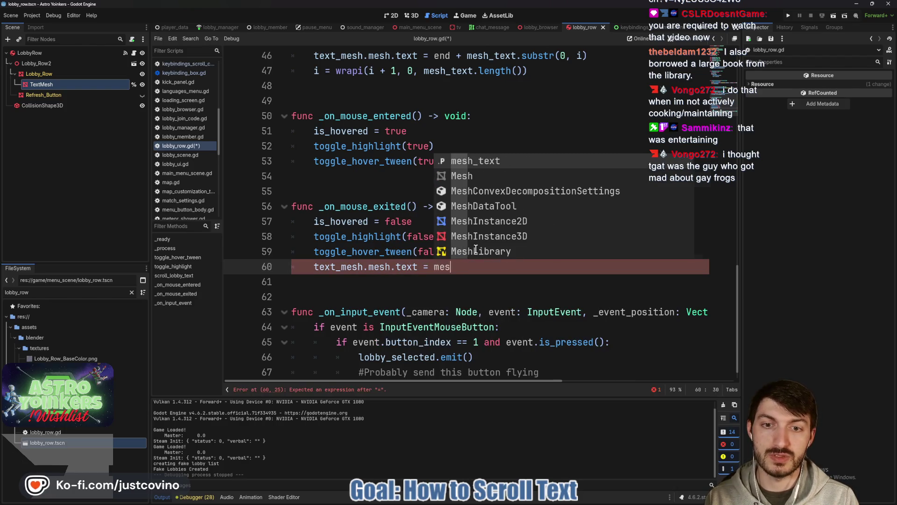
pyautogui.hotkey('ctrl', 's')
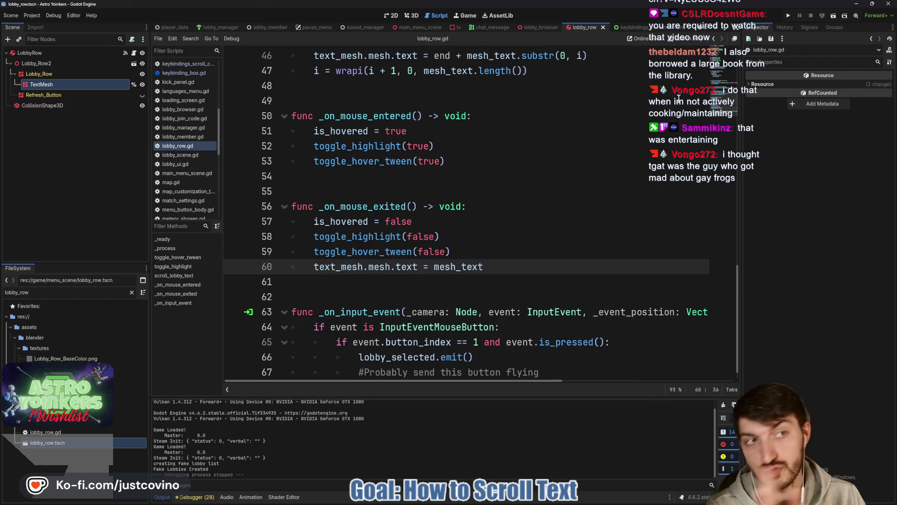
pyautogui.click(789, 15)
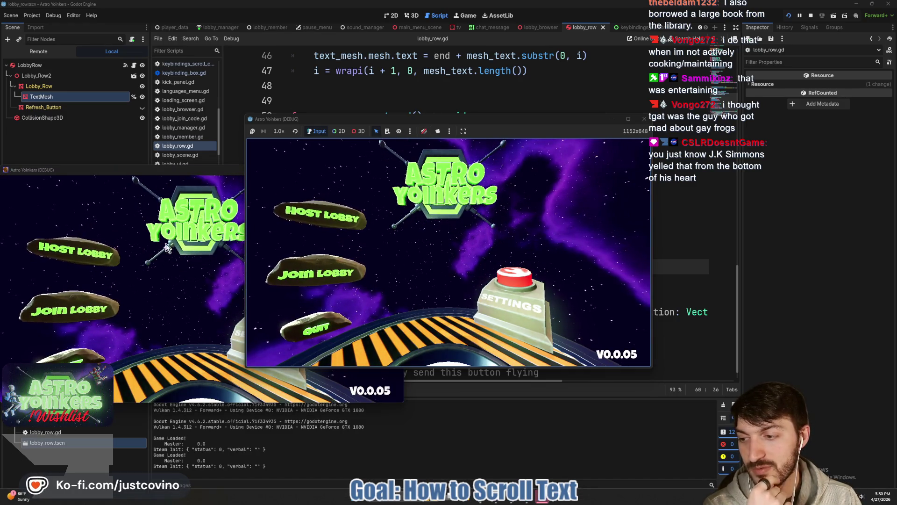
pyautogui.click(398, 199)
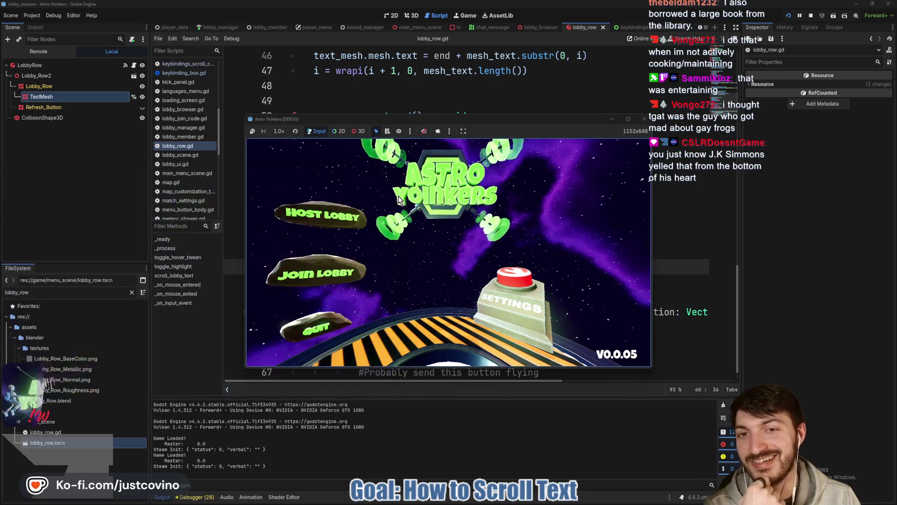
pyautogui.click(316, 274)
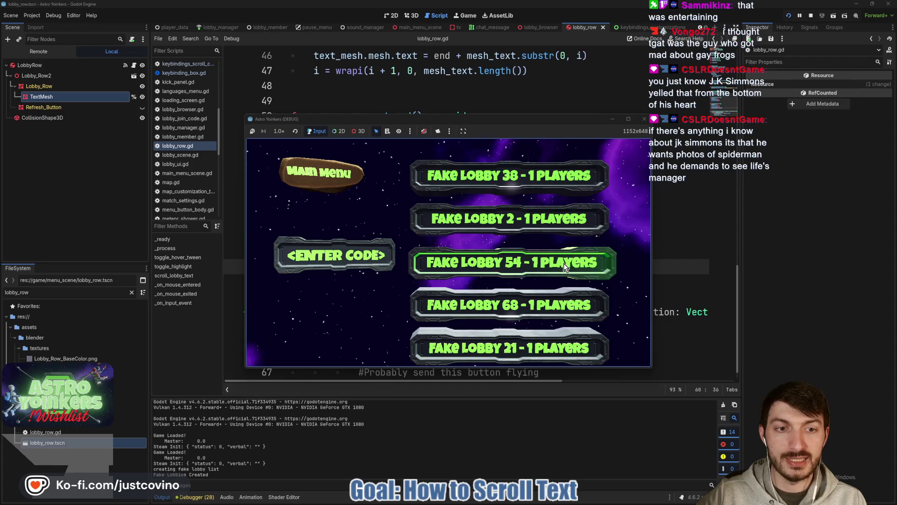
pyautogui.click(812, 15)
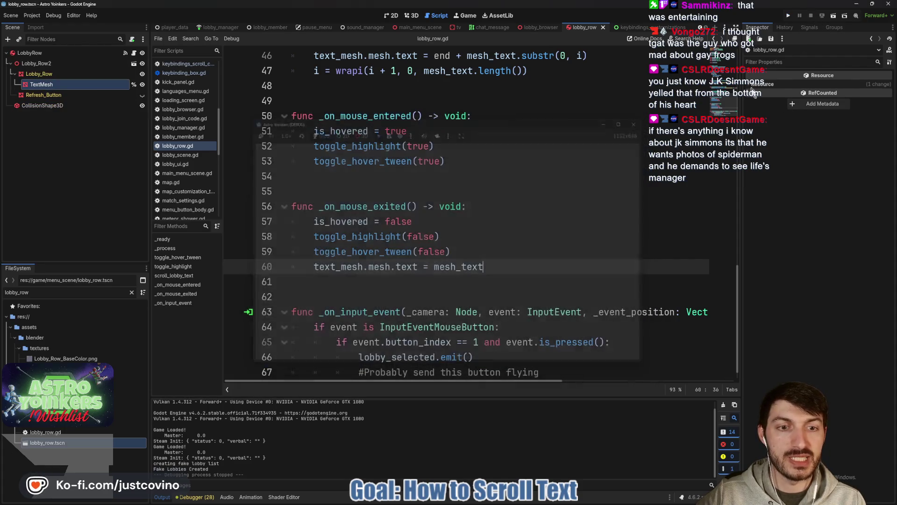
# - In lobby_browser.gd, make lines 145-146 read "%s - %d players ", save, and rerun the game
pyautogui.scroll(1, 599, 215)
pyautogui.scroll(4, 579, 234)
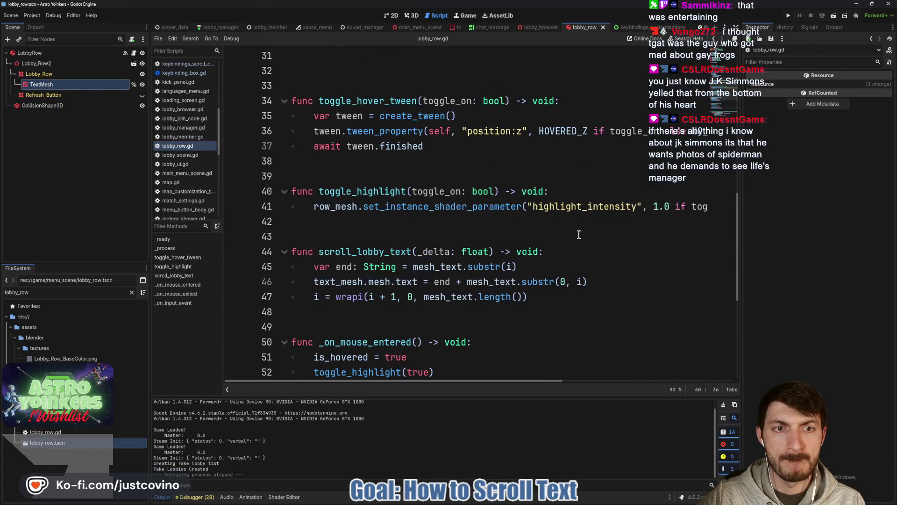
pyautogui.scroll(5, 579, 234)
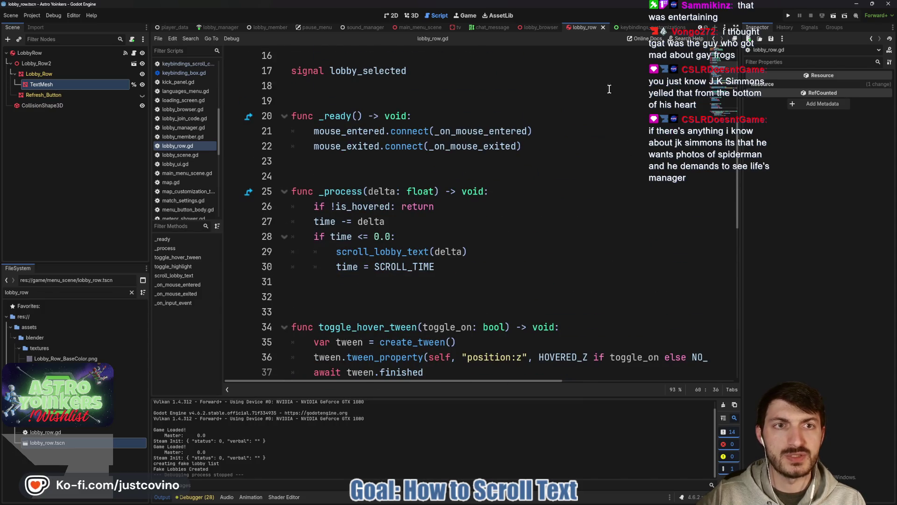
pyautogui.click(542, 27)
pyautogui.scroll(-1, 556, 196)
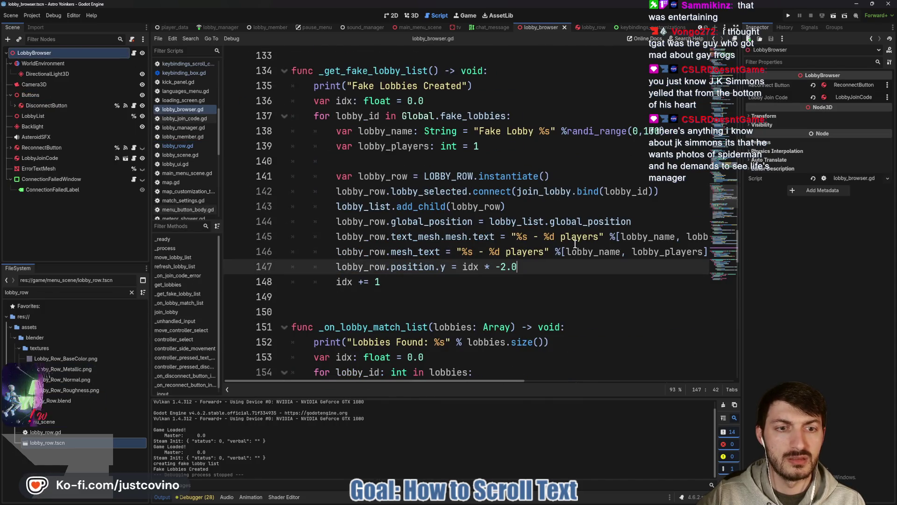
pyautogui.click(600, 237)
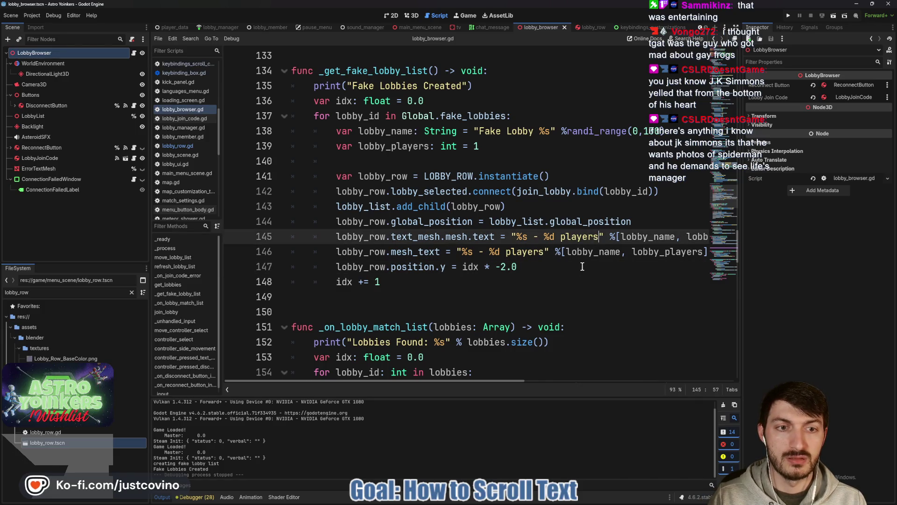
pyautogui.click(544, 252)
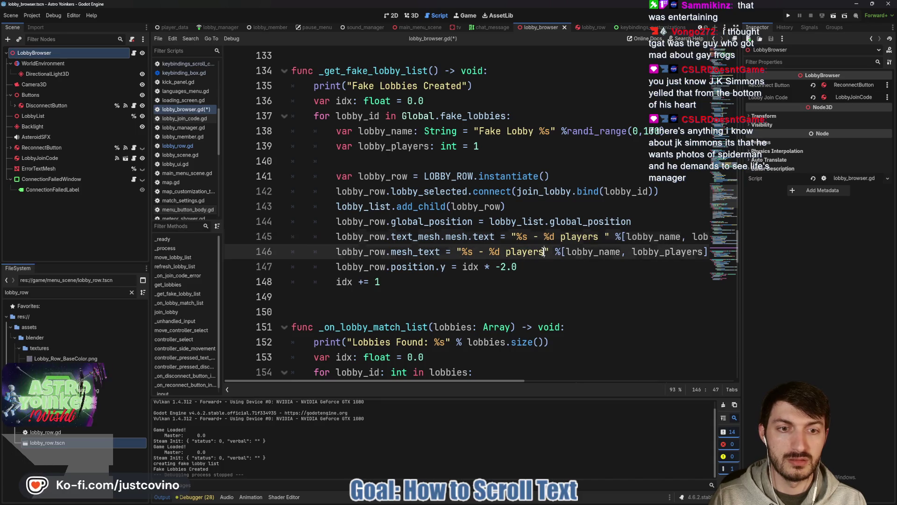
pyautogui.click(563, 269)
pyautogui.hotkey('ctrl', 's')
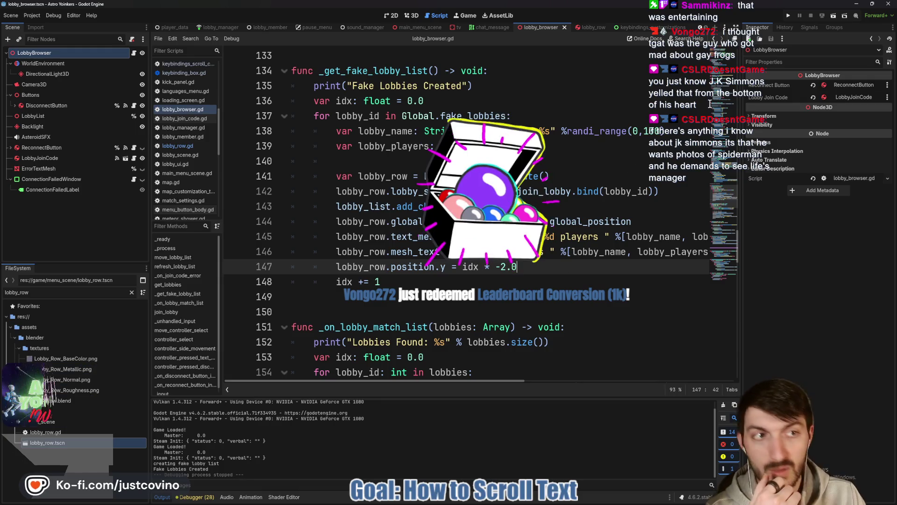
pyautogui.click(789, 16)
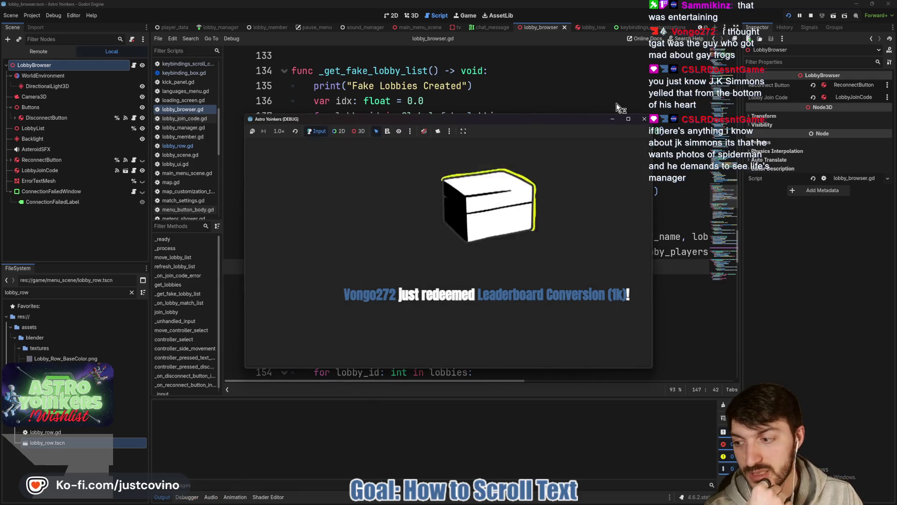